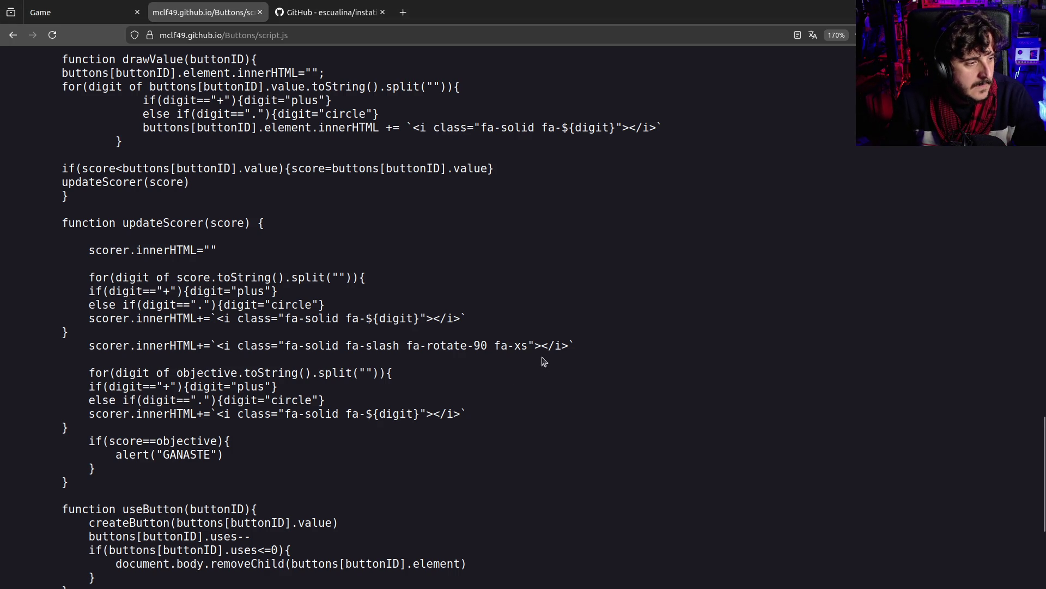
Close the script.js and Game pages in the browser.
left_click(260, 12)
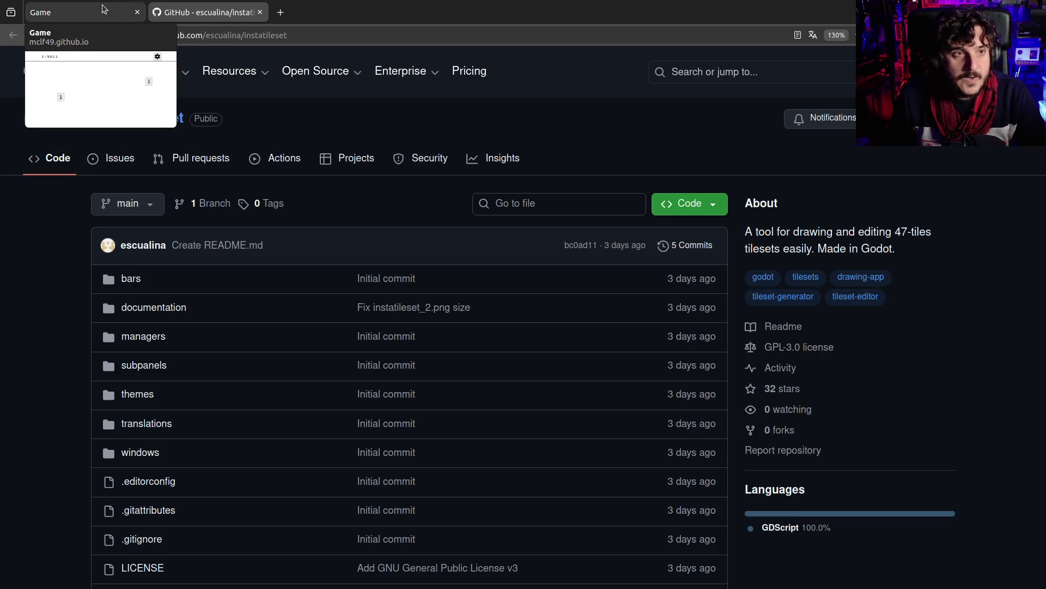
left_click(104, 9)
left_click(137, 12)
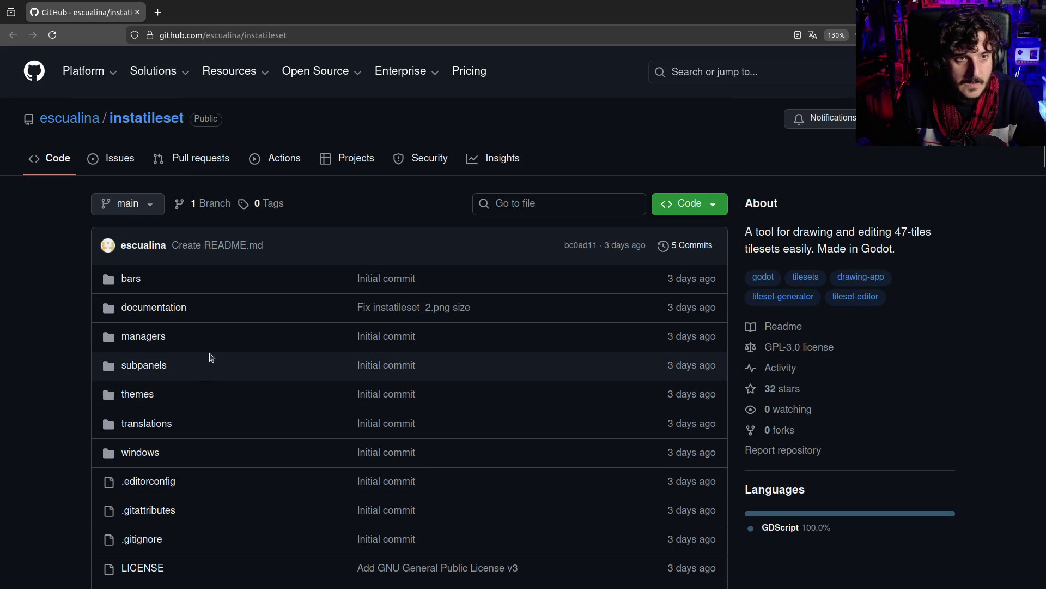
Read through the instatileset README's How to use instructions.
scroll(252, 332, "down", 10)
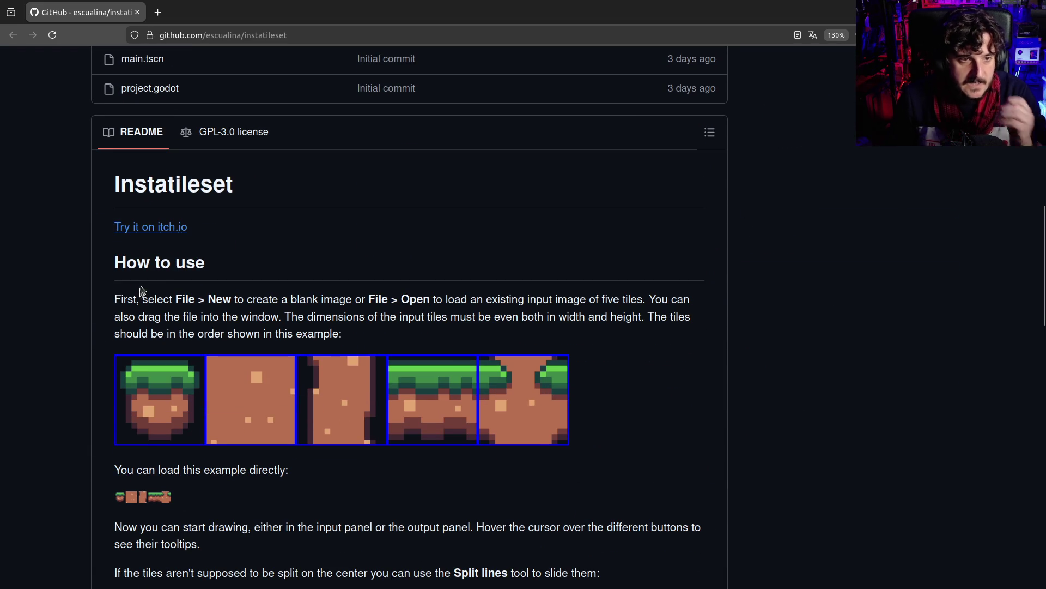
left_click_drag(133, 303, 446, 316)
left_click(446, 323)
scroll(392, 439, "down", 10)
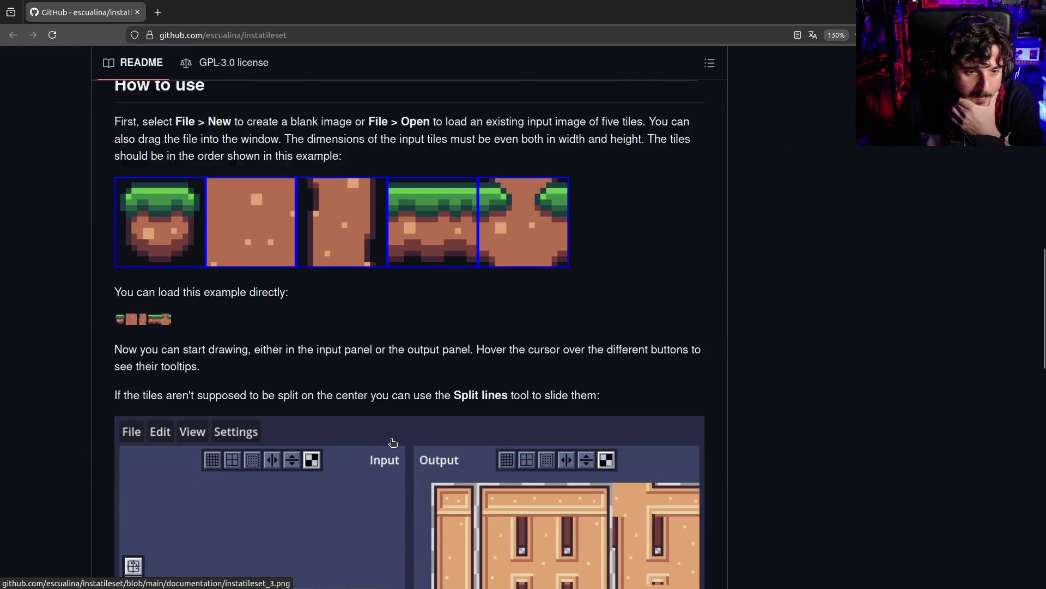
scroll(391, 446, "down", 10)
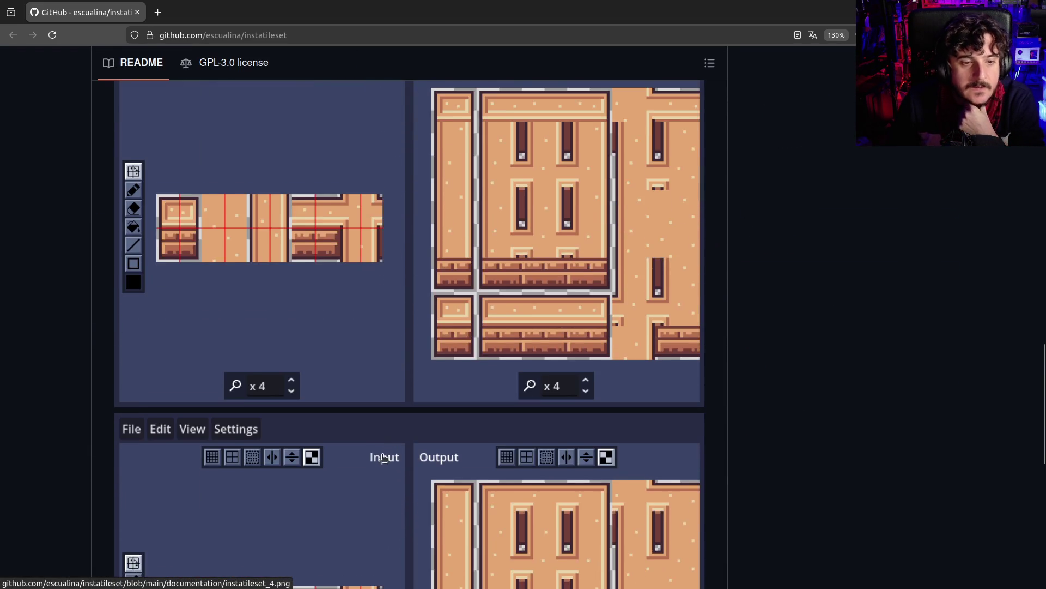
scroll(518, 458, "down", 2)
scroll(636, 437, "up", 20)
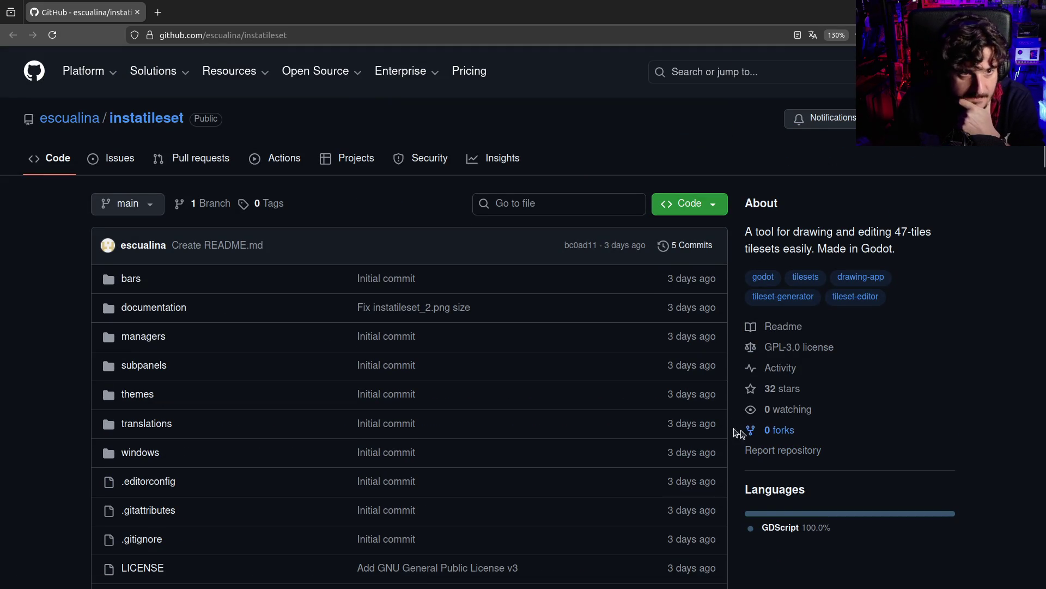
Open the README's 'Try it on itch.io' link in a background tab.
scroll(583, 430, "down", 6)
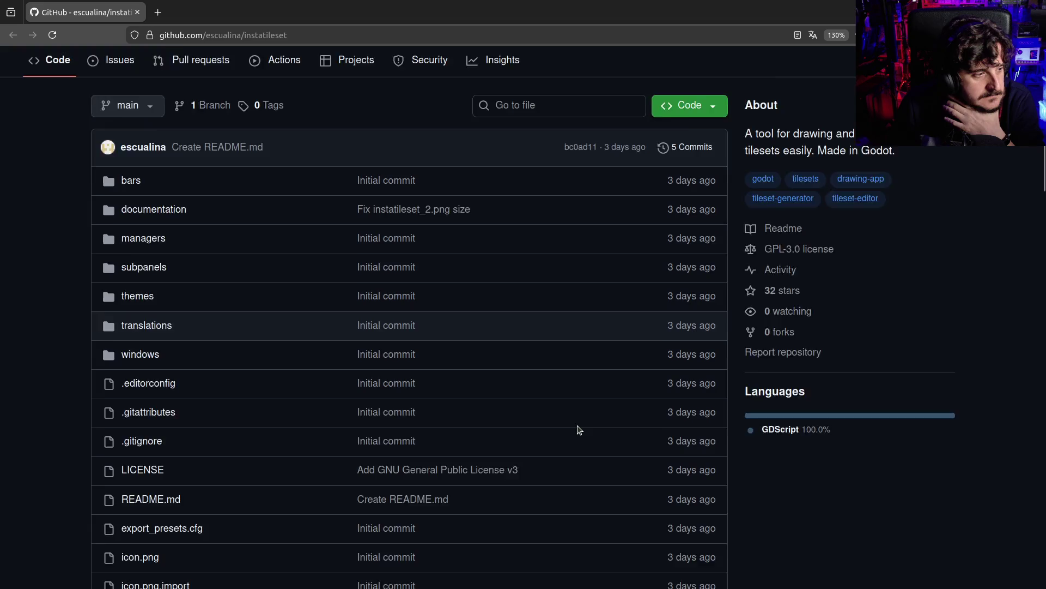
scroll(578, 430, "down", 2)
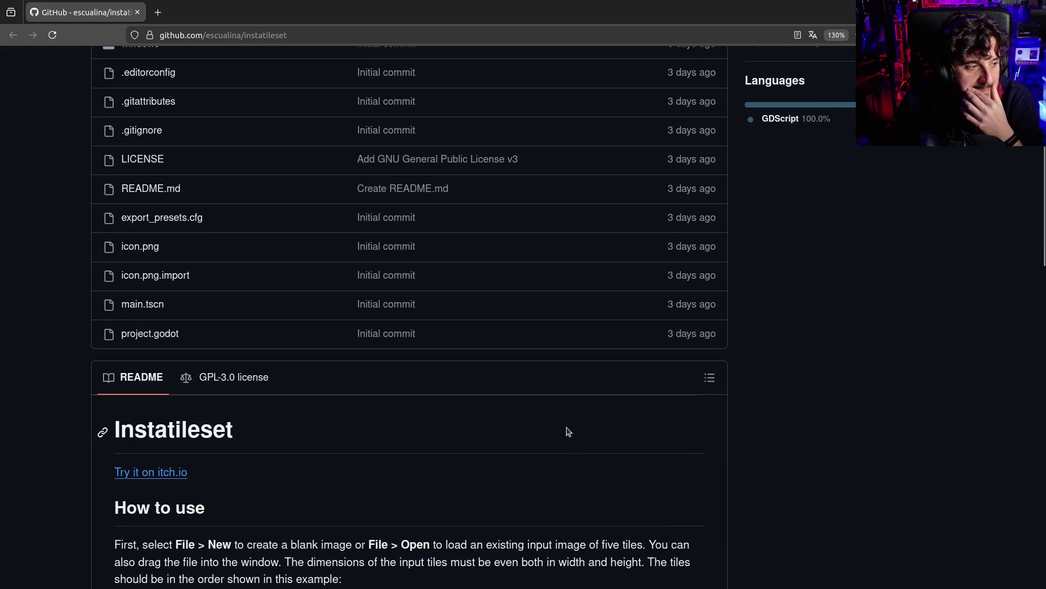
scroll(568, 431, "down", 4)
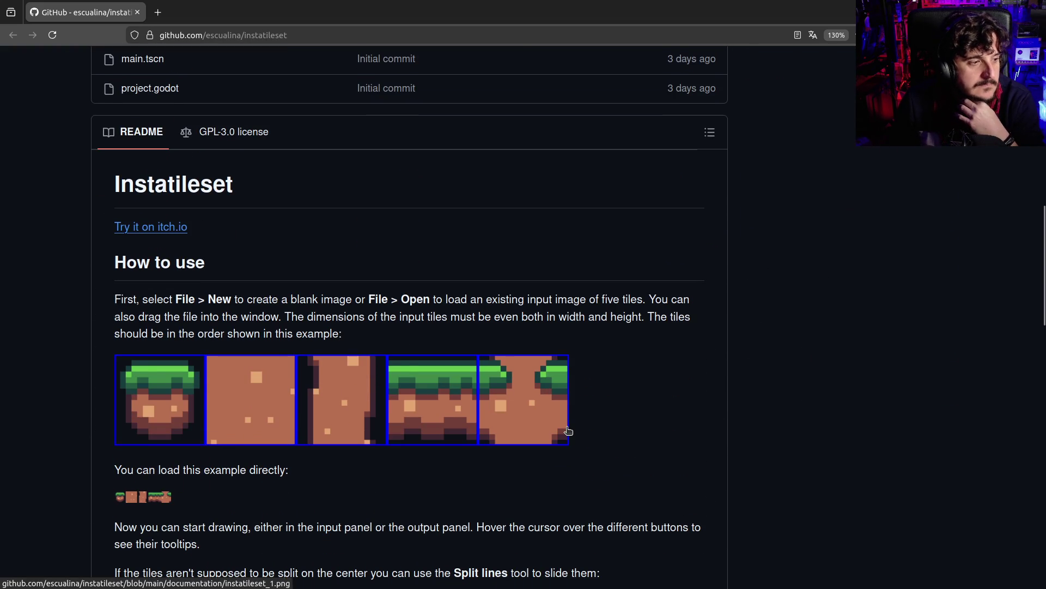
scroll(567, 431, "up", 7)
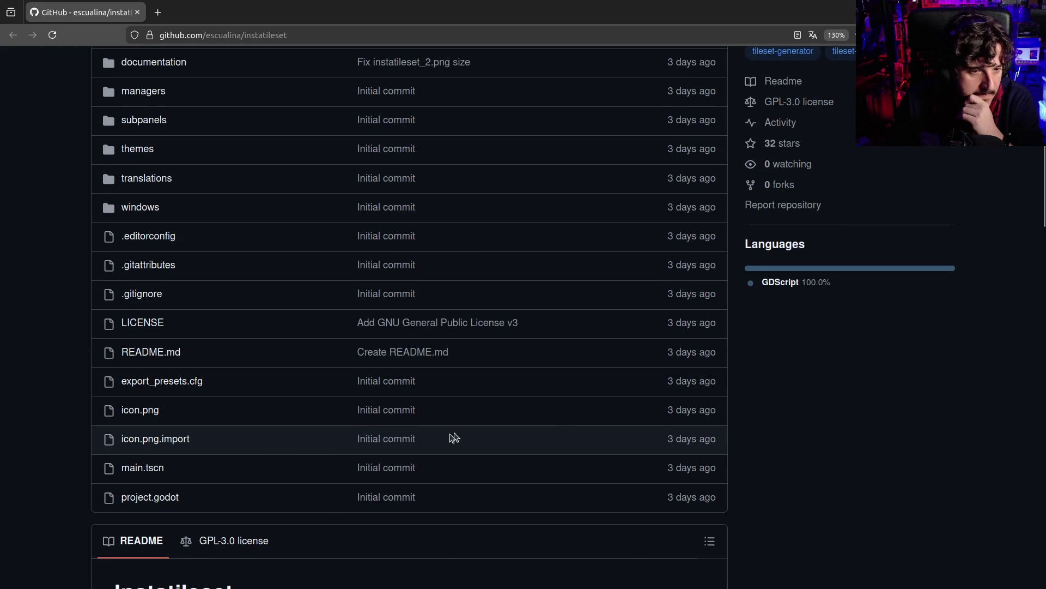
scroll(457, 437, "down", 7)
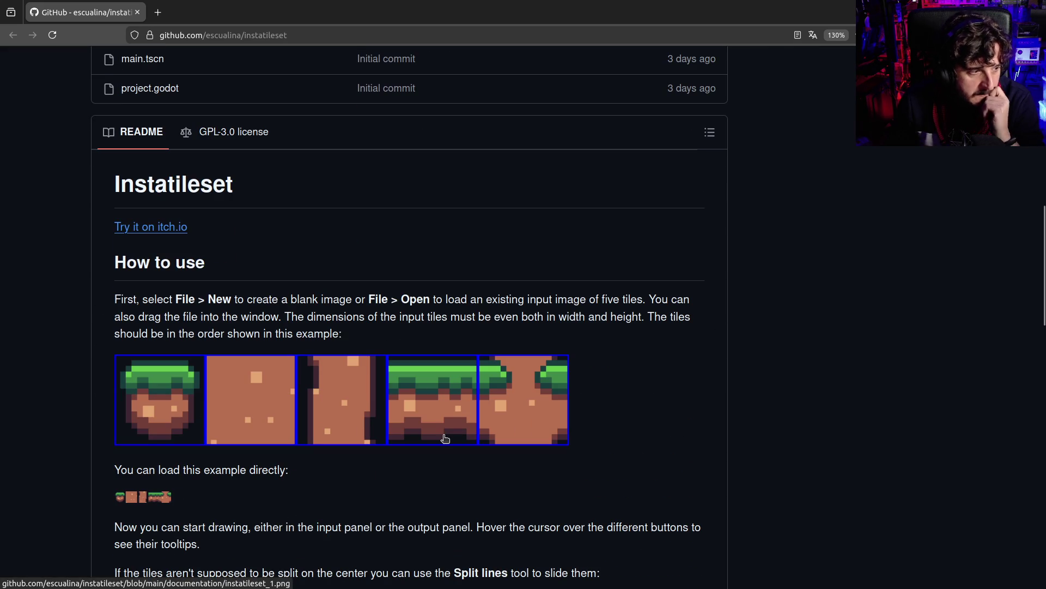
middle_click(154, 228)
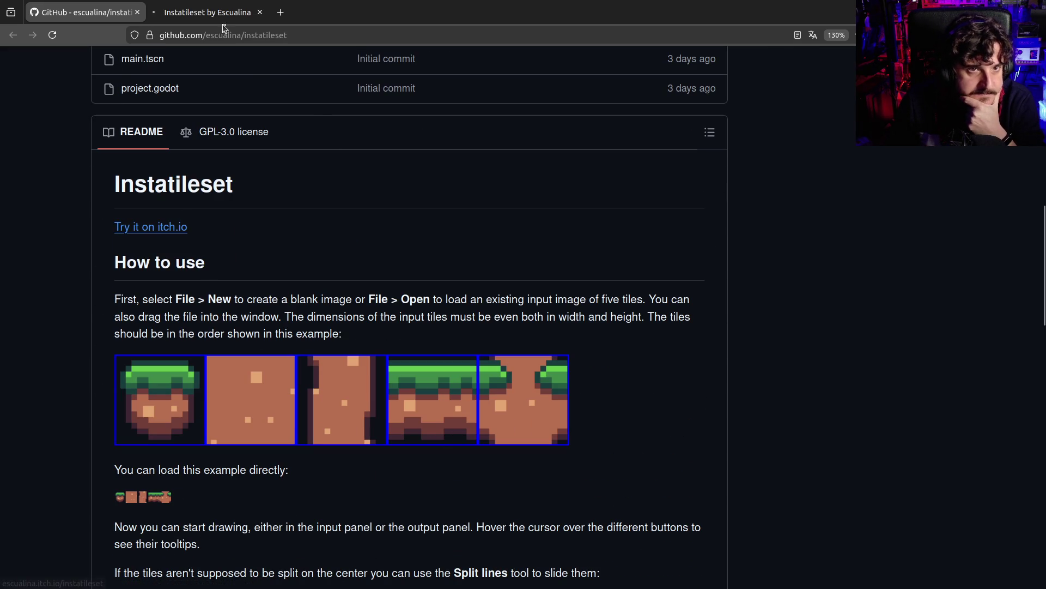
Switch to the Instatileset itch.io page and run the tool, then leave full screen.
left_click(223, 16)
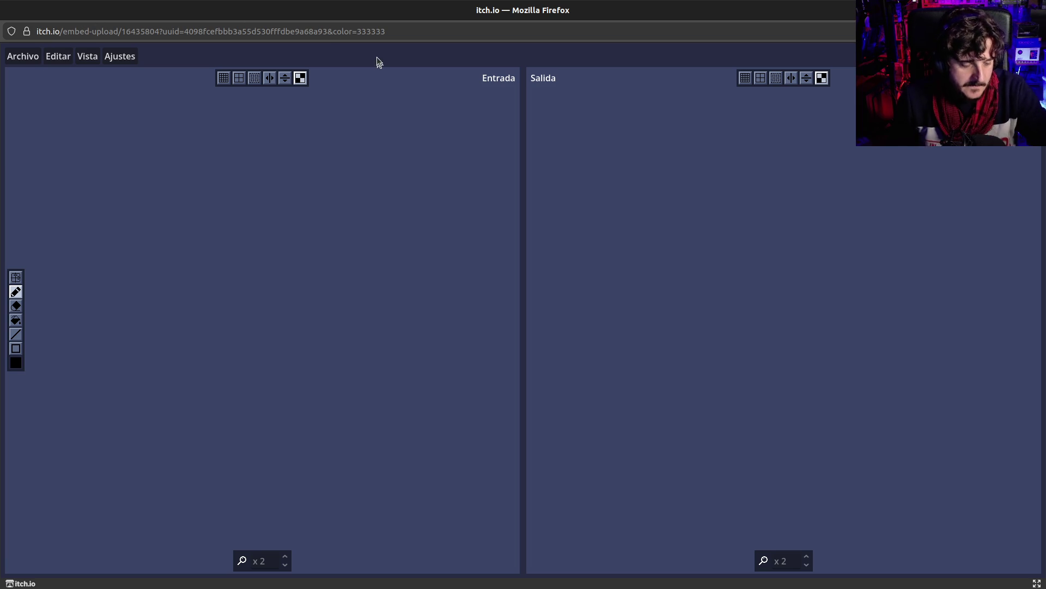
key("Escape")
left_click_drag(295, 450, 415, 459)
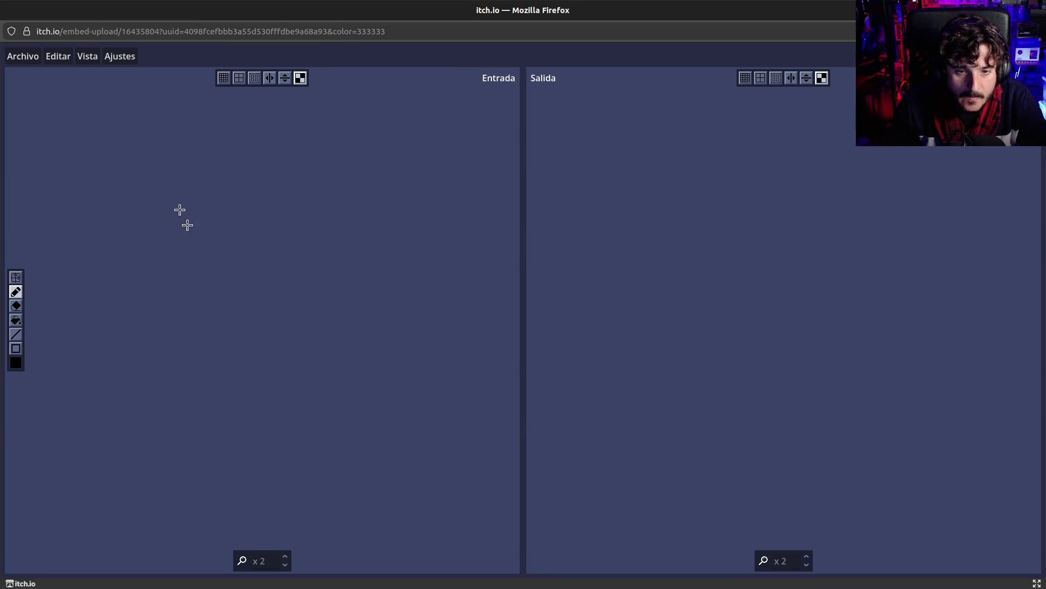
Create a new blank 16 × 16 px image via Archivo > Nuevo, then return to How to use.
left_click(31, 56)
left_click(30, 75)
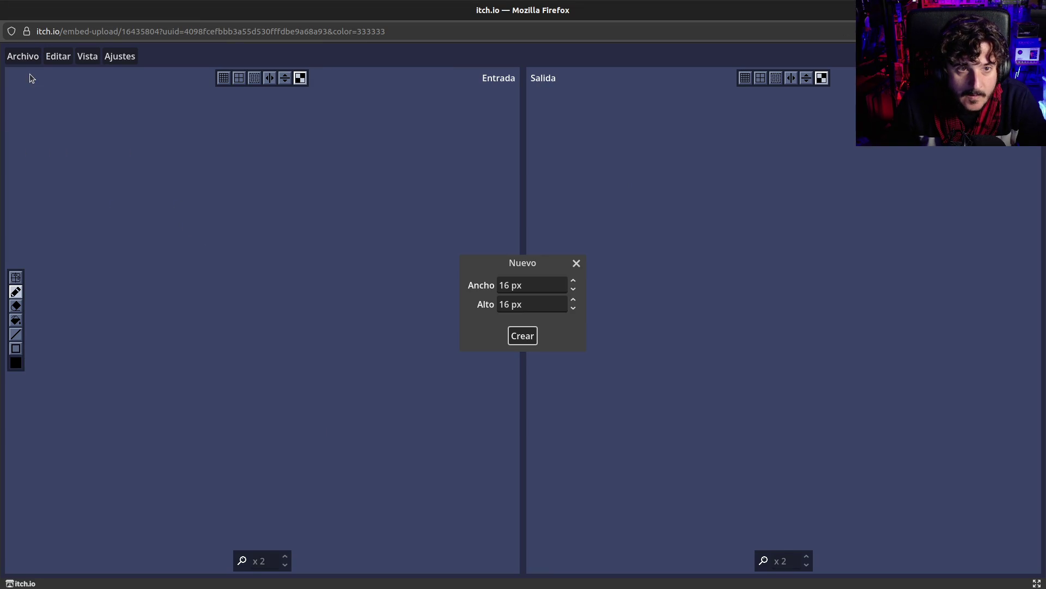
left_click(522, 335)
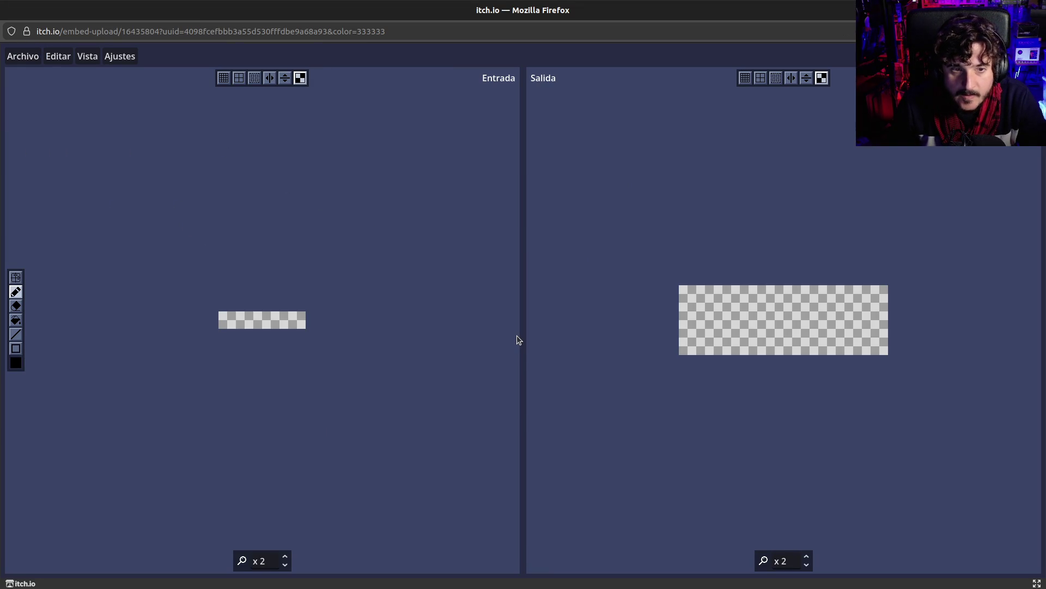
key("Escape")
left_click_drag(494, 450, 565, 462)
left_click(565, 463)
scroll(564, 461, "down", 5)
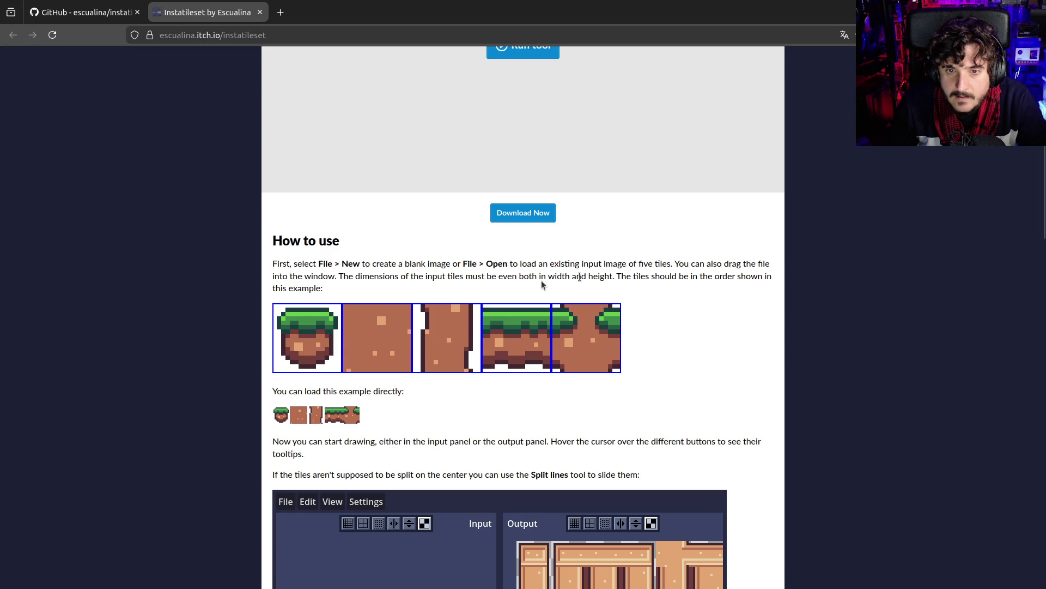
Copy the five-tile example image with Copiar imagen.
mouse_move(386, 333)
left_mouse_down()
mouse_move(409, 368)
mouse_move(374, 348)
left_mouse_up()
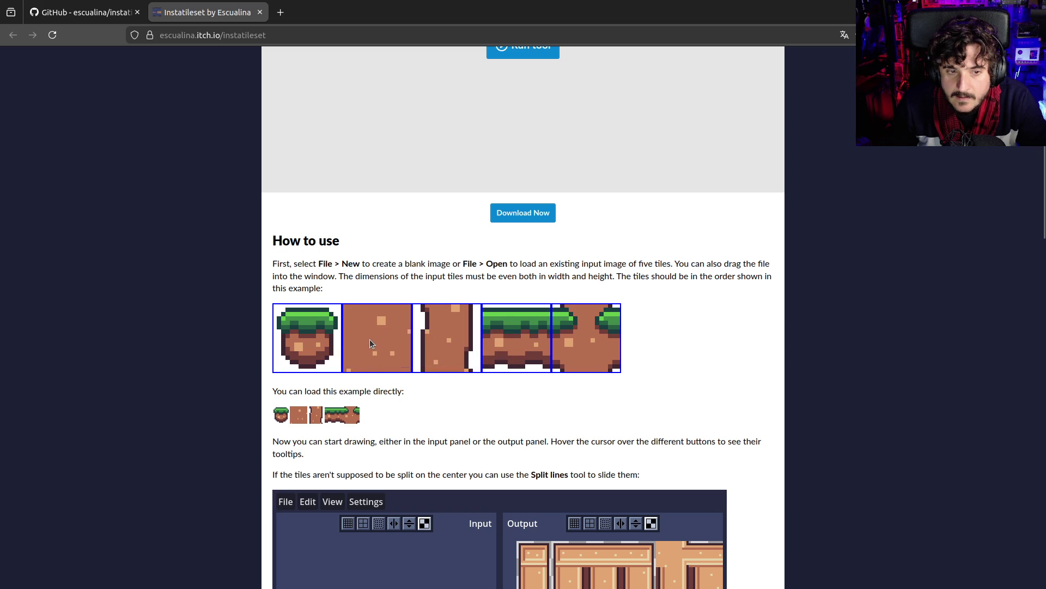
right_click(330, 417)
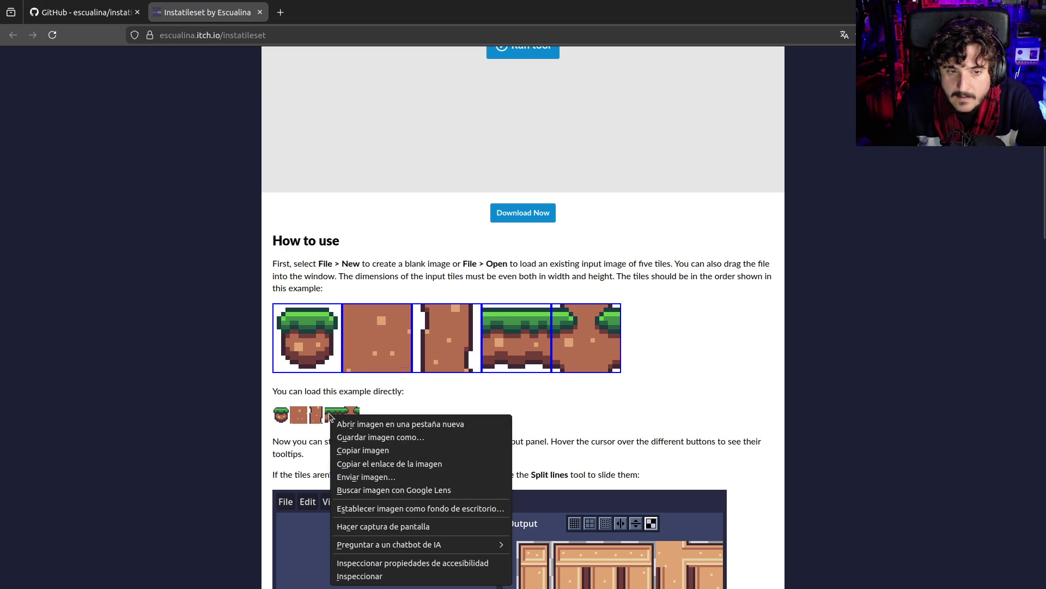
left_click(349, 451)
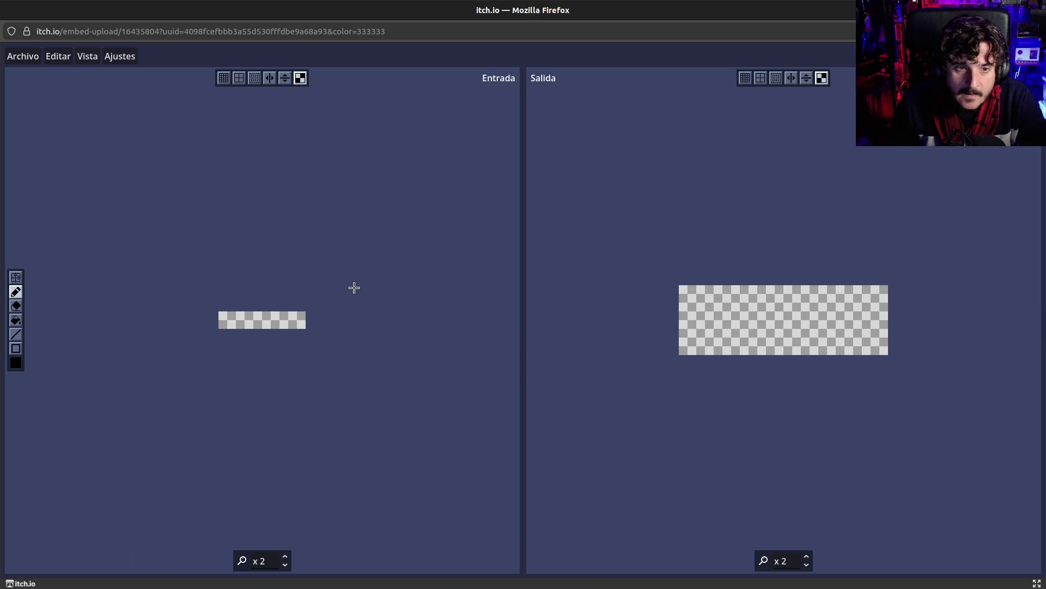
Browse the tool's Editar, Vista and Archivo menus, then exit full screen.
left_click(56, 57)
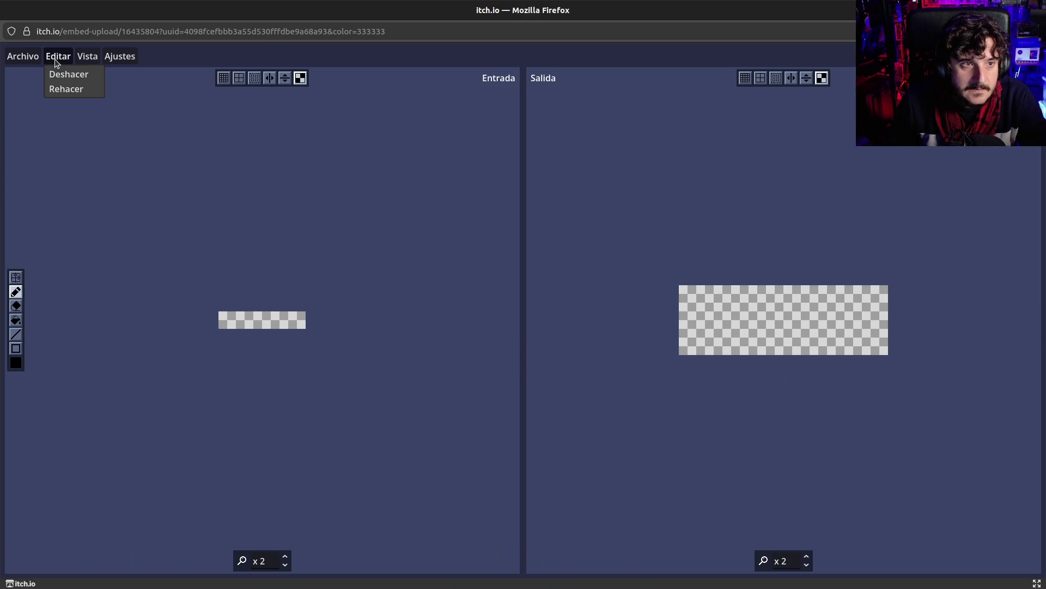
mouse_move(86, 57)
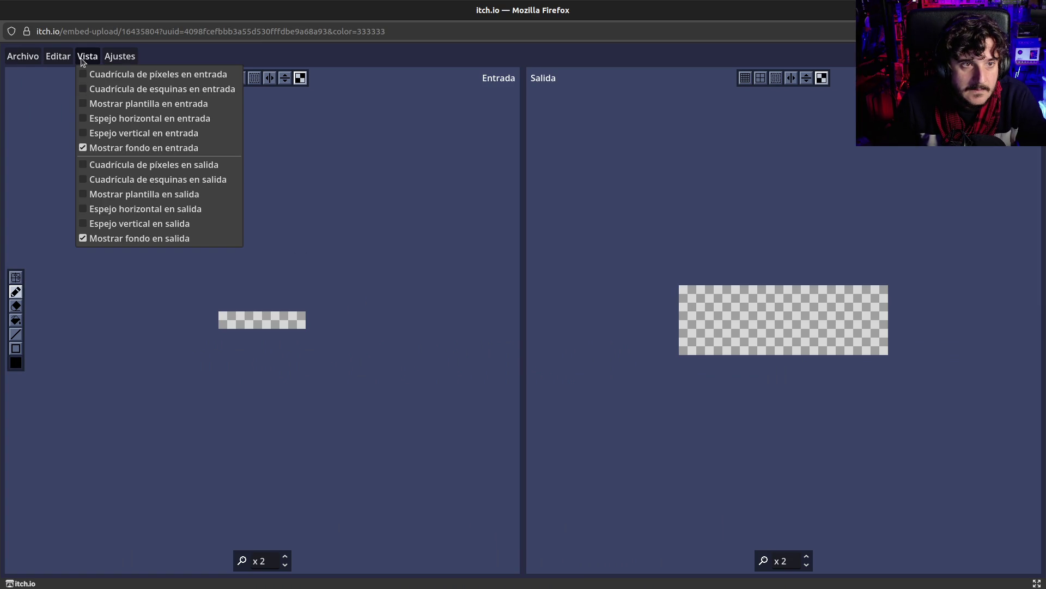
mouse_move(36, 60)
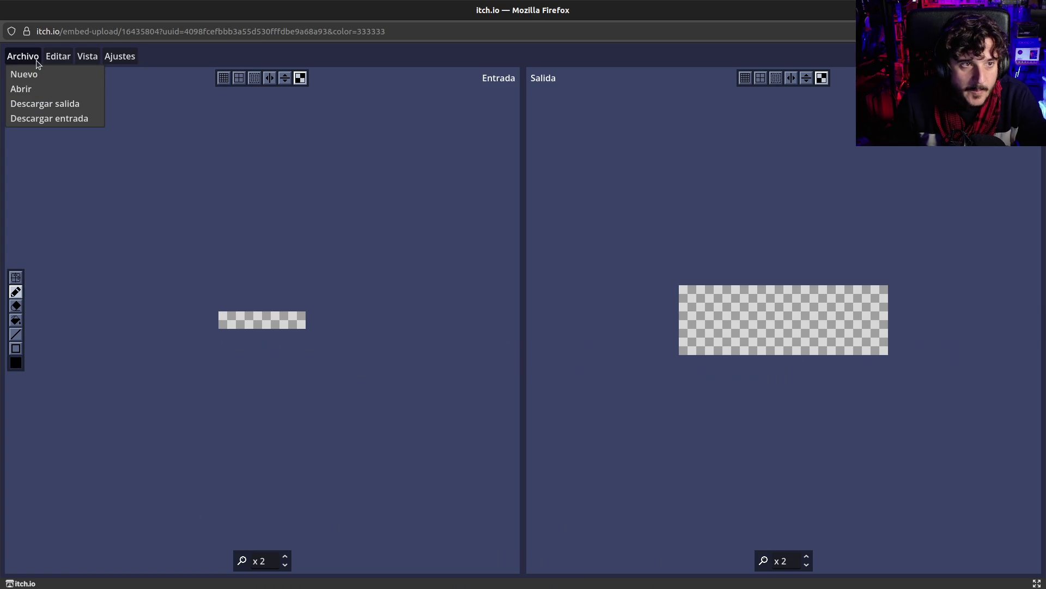
left_click(219, 53)
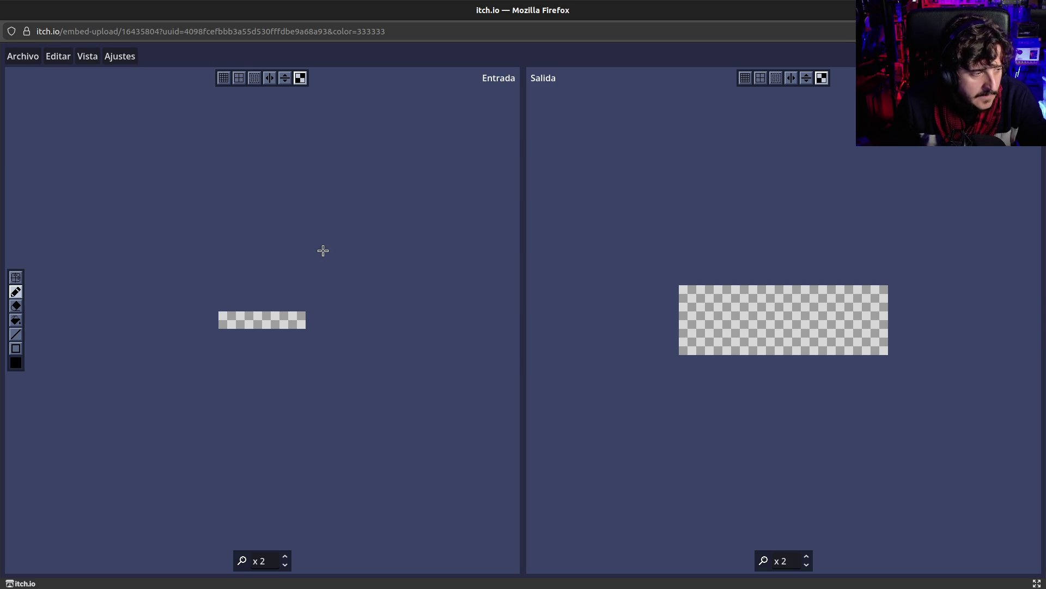
key("Escape")
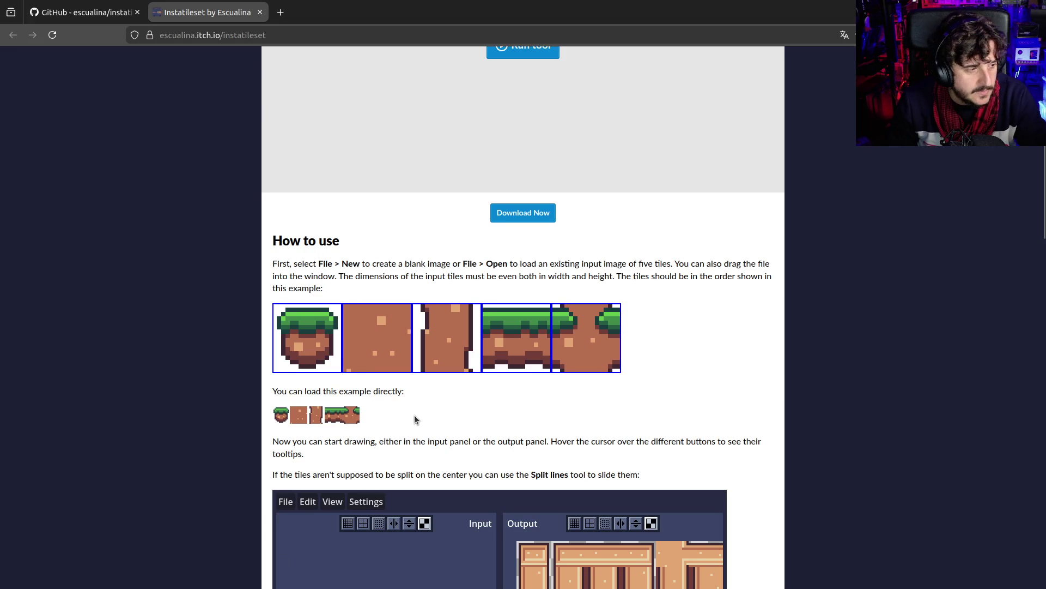
Copy the example strip into Entrada to generate the grass-and-dirt output tileset, then exit.
right_click(336, 419)
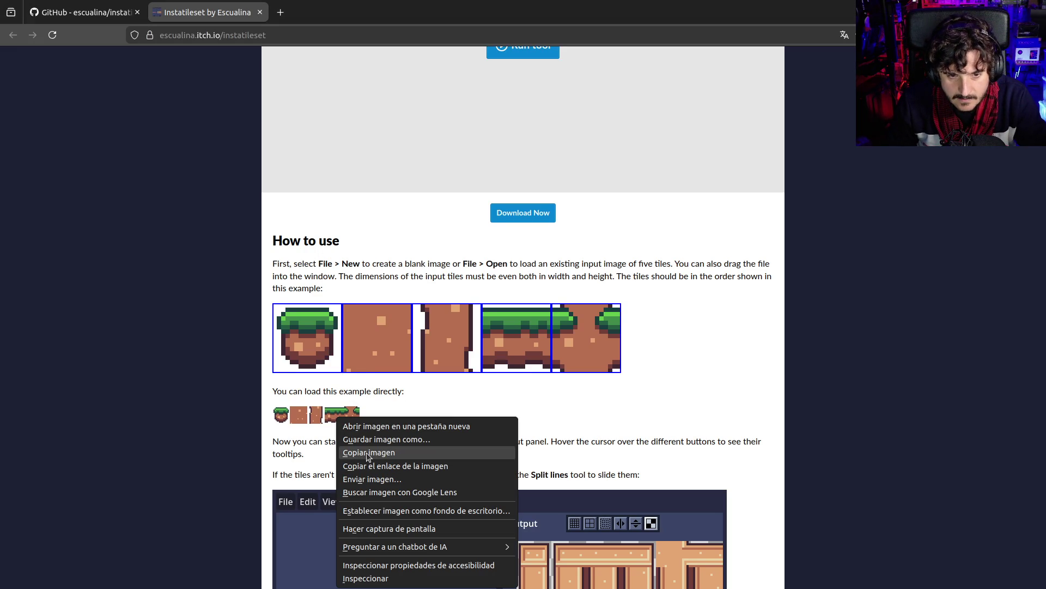
left_click(368, 452)
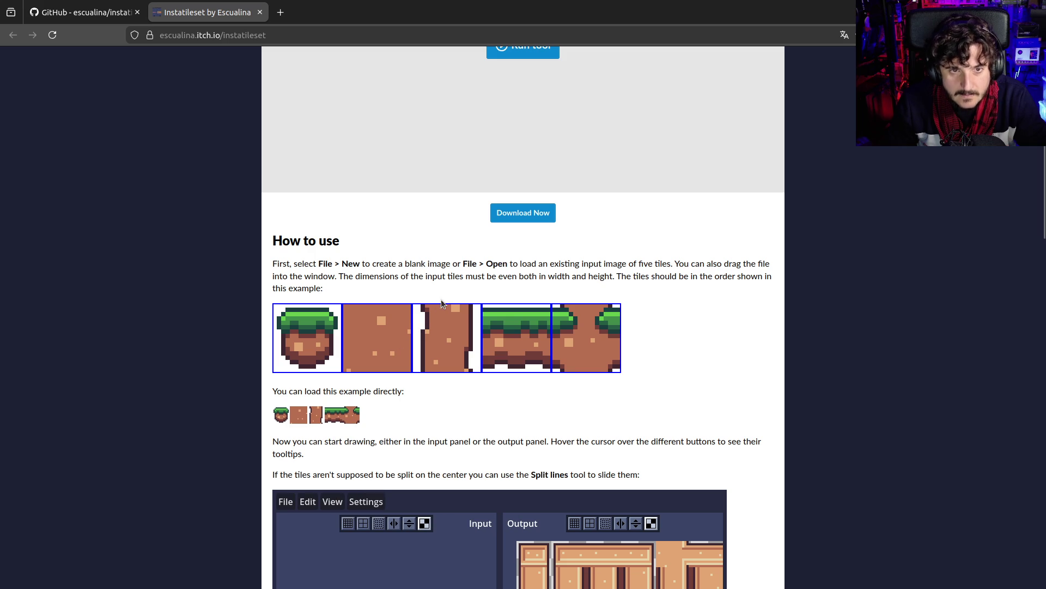
key("Print")
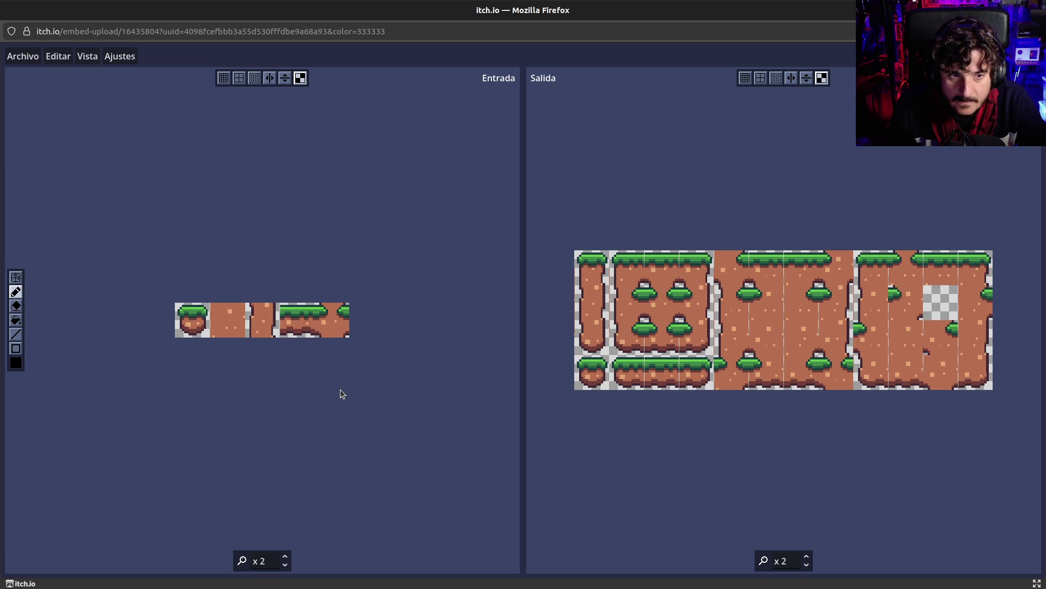
key("ctrl+w")
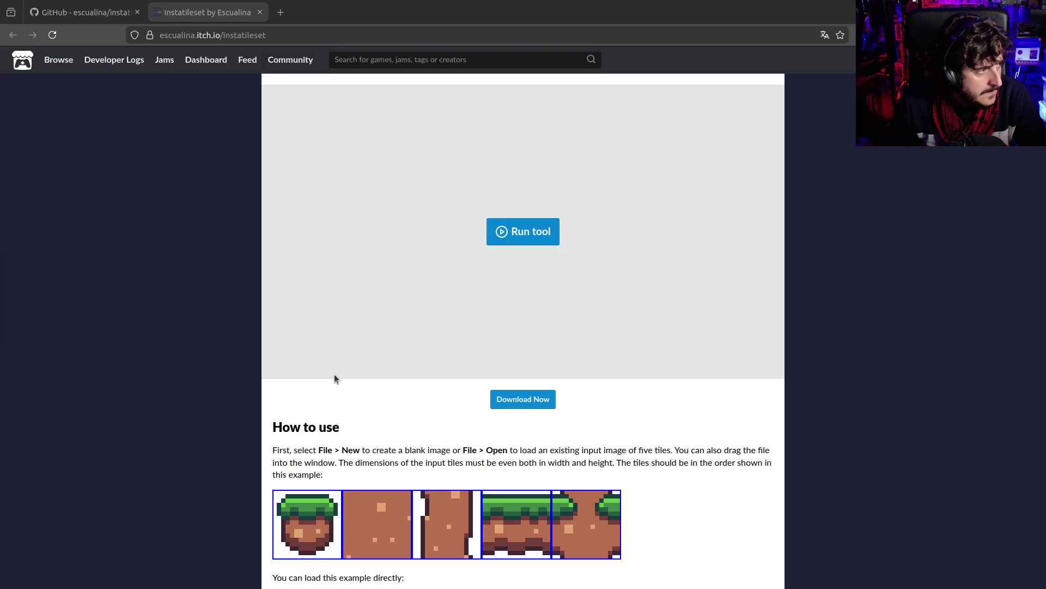
scroll(303, 378, "down", 2)
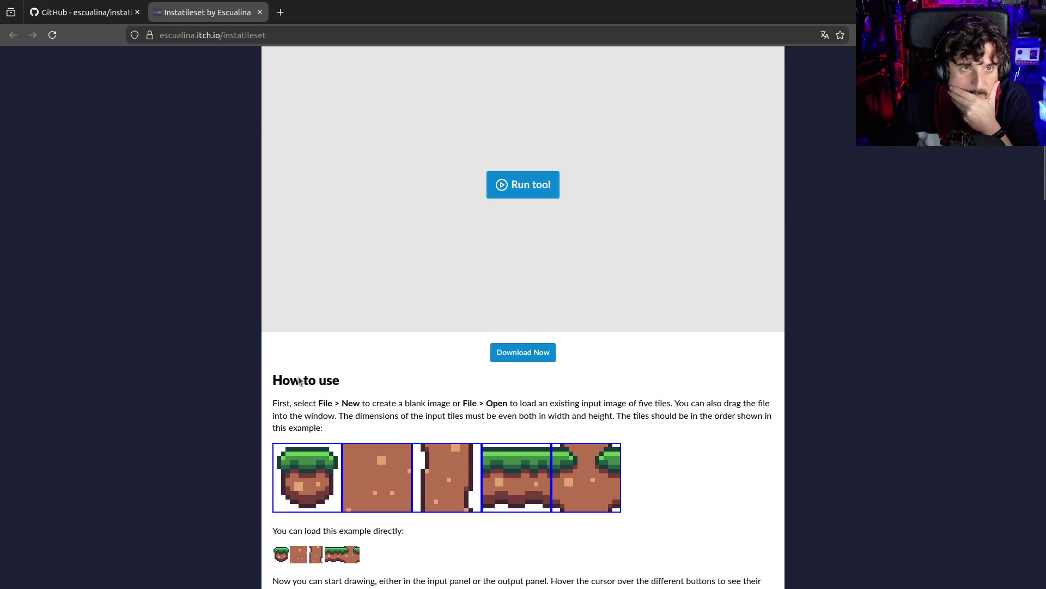
scroll(291, 390, "down", 3)
left_click_drag(283, 264, 394, 263)
left_click(393, 266)
scroll(393, 273, "down", 3)
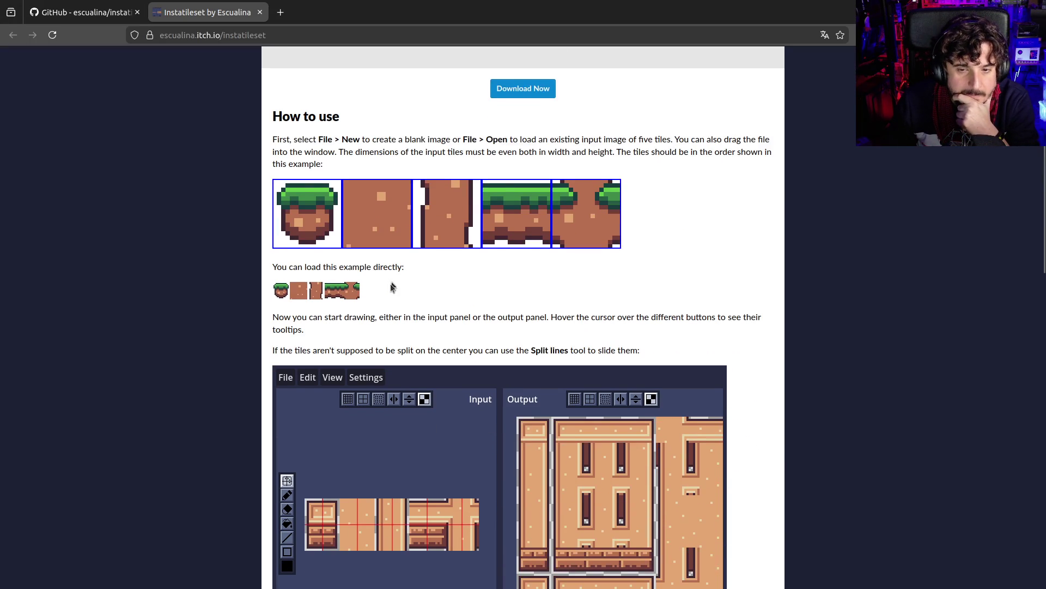
scroll(390, 284, "down", 2)
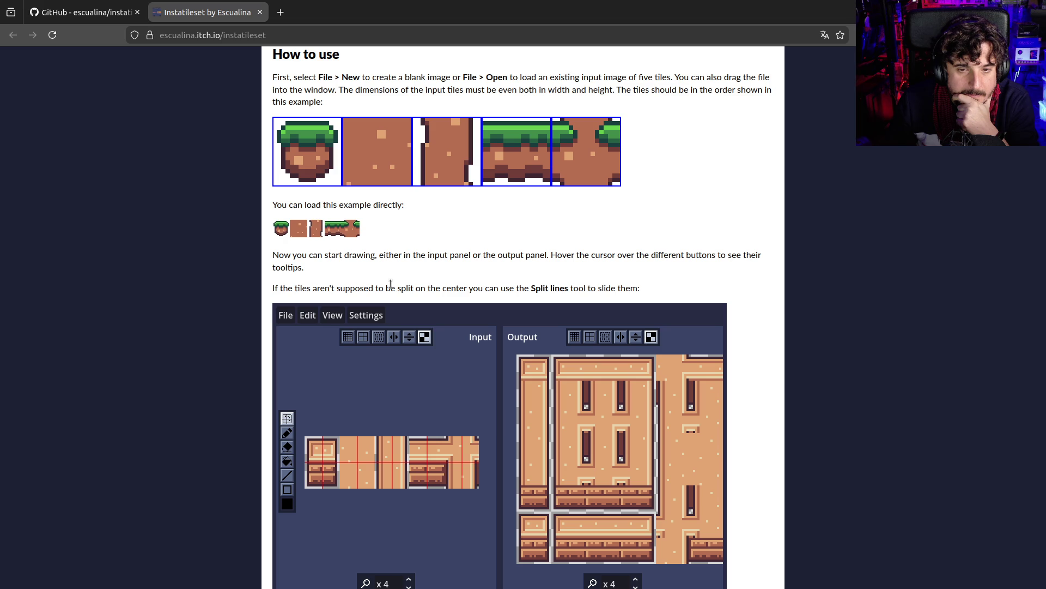
scroll(391, 283, "up", 4)
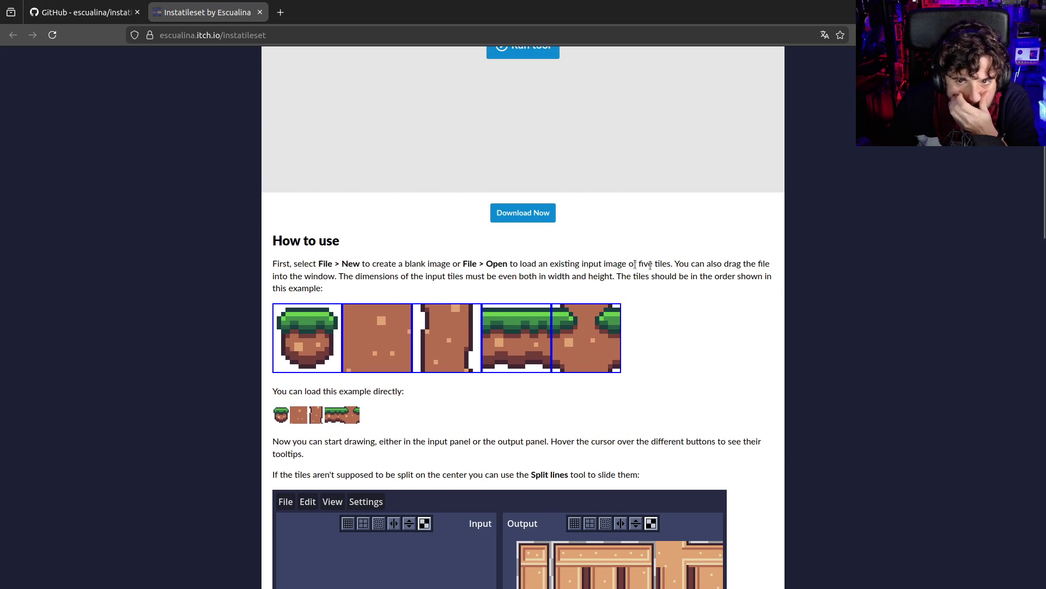
scroll(537, 346, "down", 3)
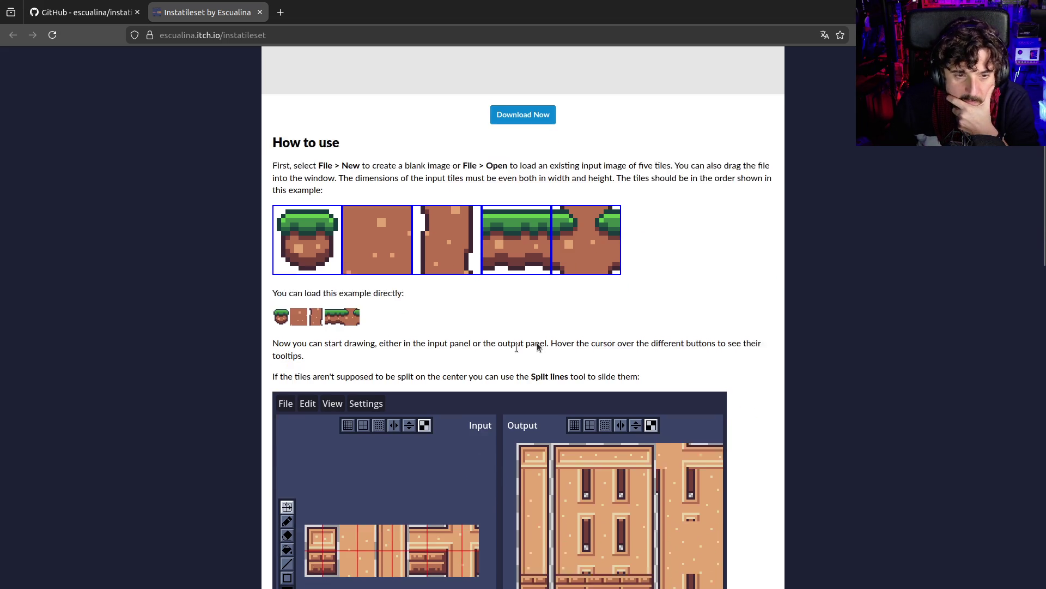
left_click_drag(297, 350, 562, 350)
left_click(540, 350)
scroll(478, 323, "down", 3)
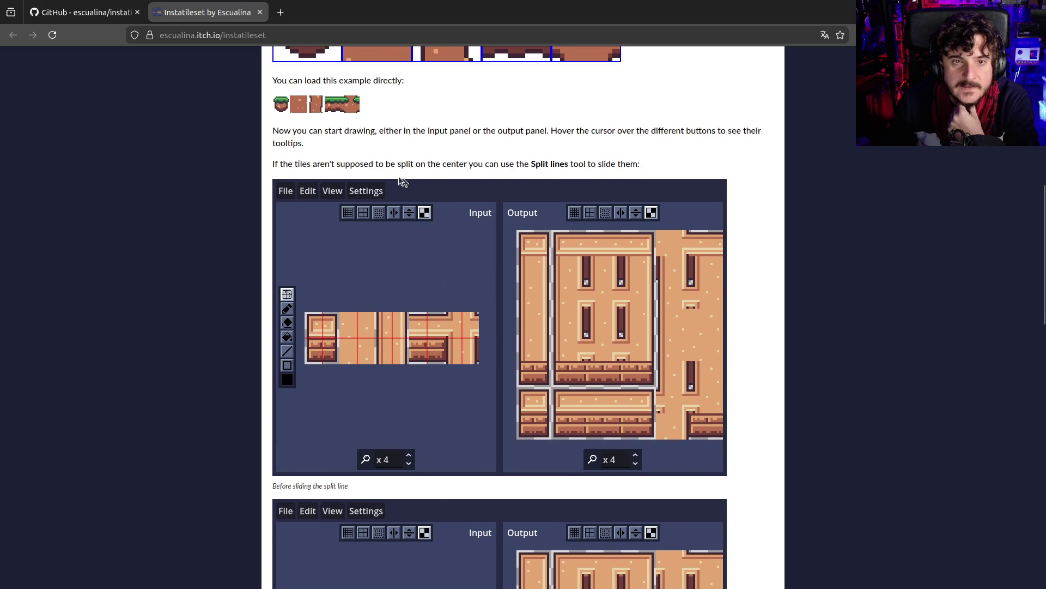
left_click_drag(379, 164, 633, 166)
left_click(621, 168)
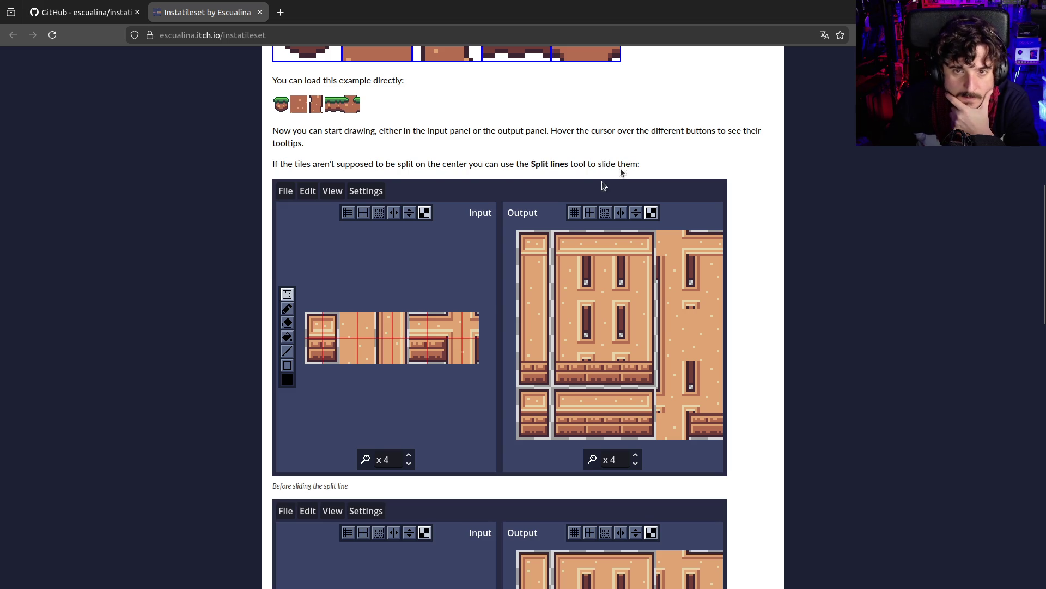
scroll(552, 255, "down", 2)
scroll(552, 255, "up", 10)
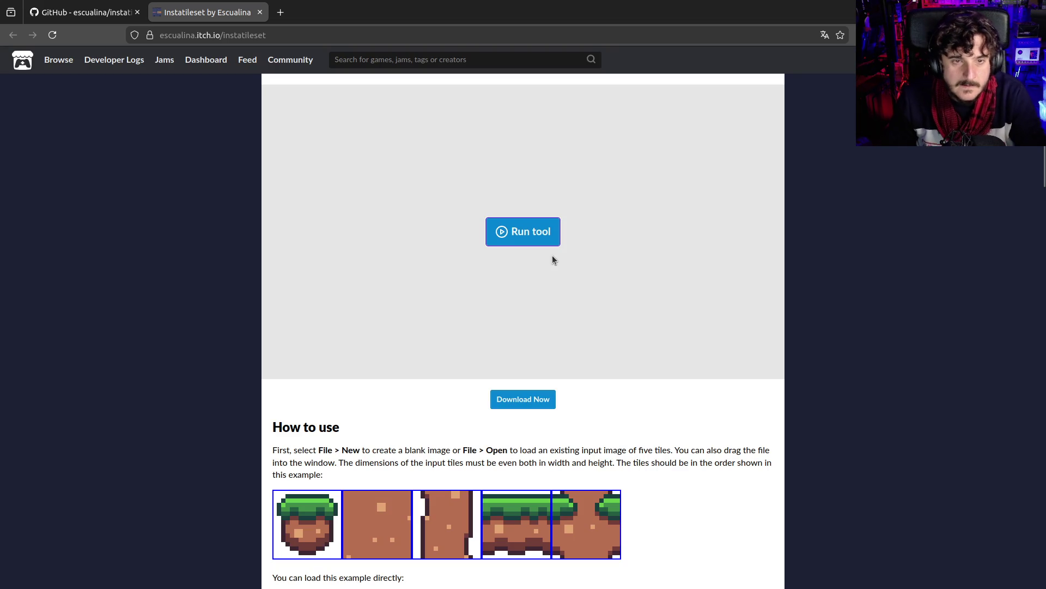
left_click(539, 262)
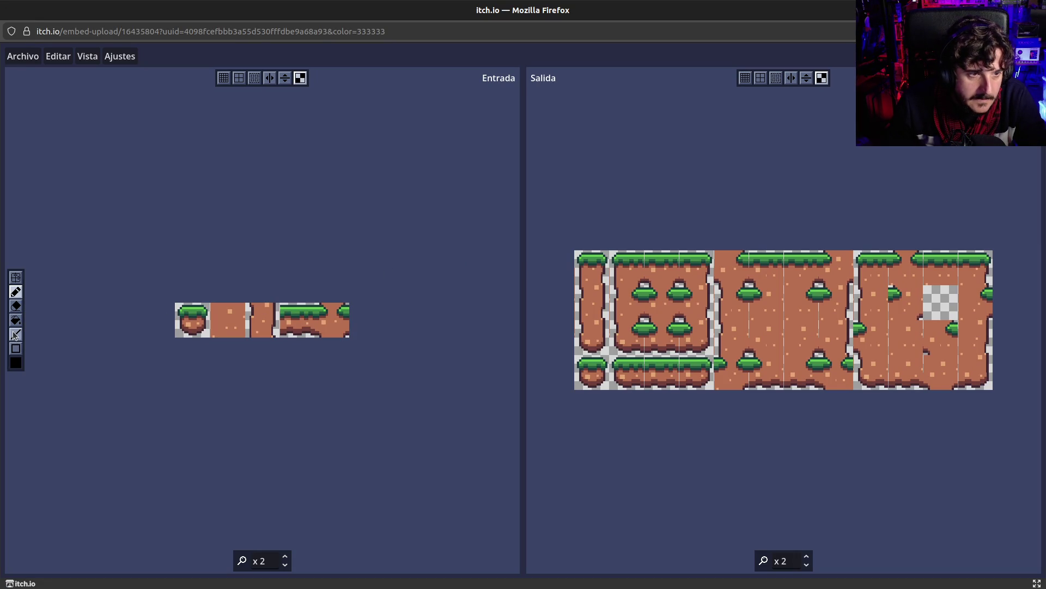
Turn on Split lines and drag the red split guides across the example strip's tiles.
left_click(16, 279)
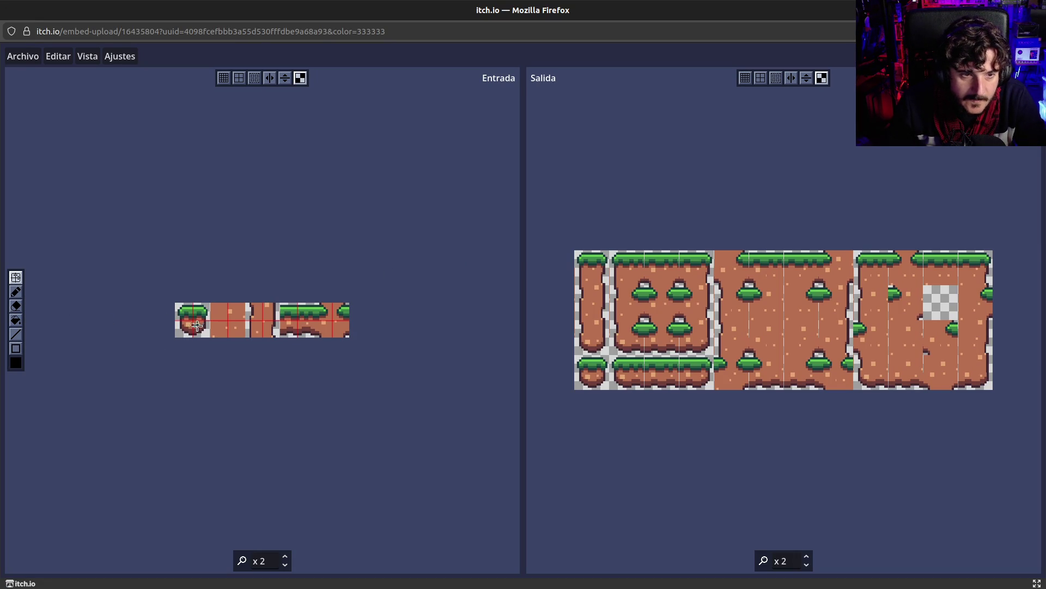
left_click_drag(193, 314, 211, 314)
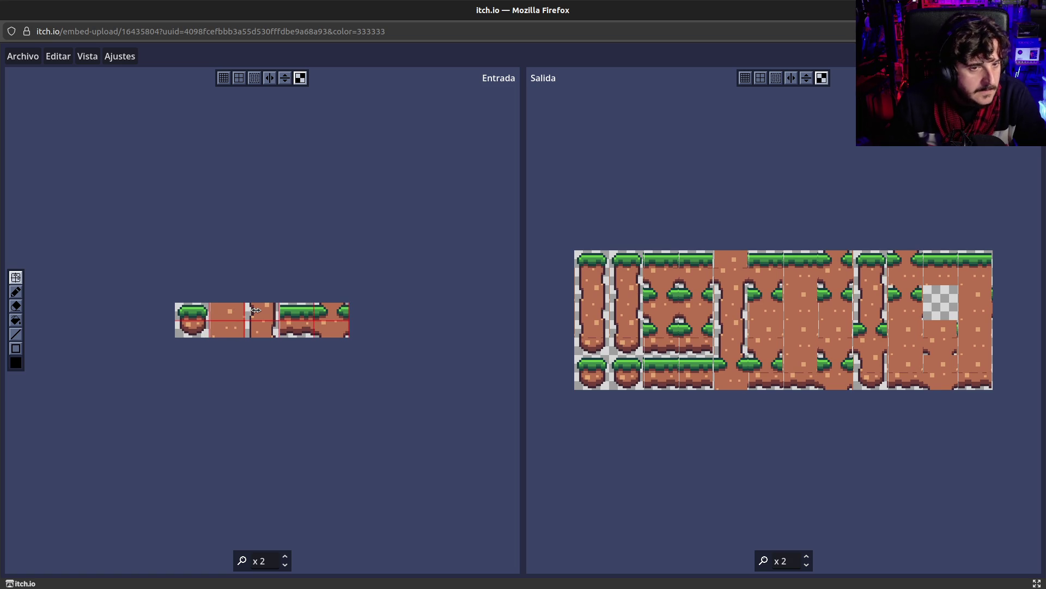
left_click_drag(255, 310, 227, 310)
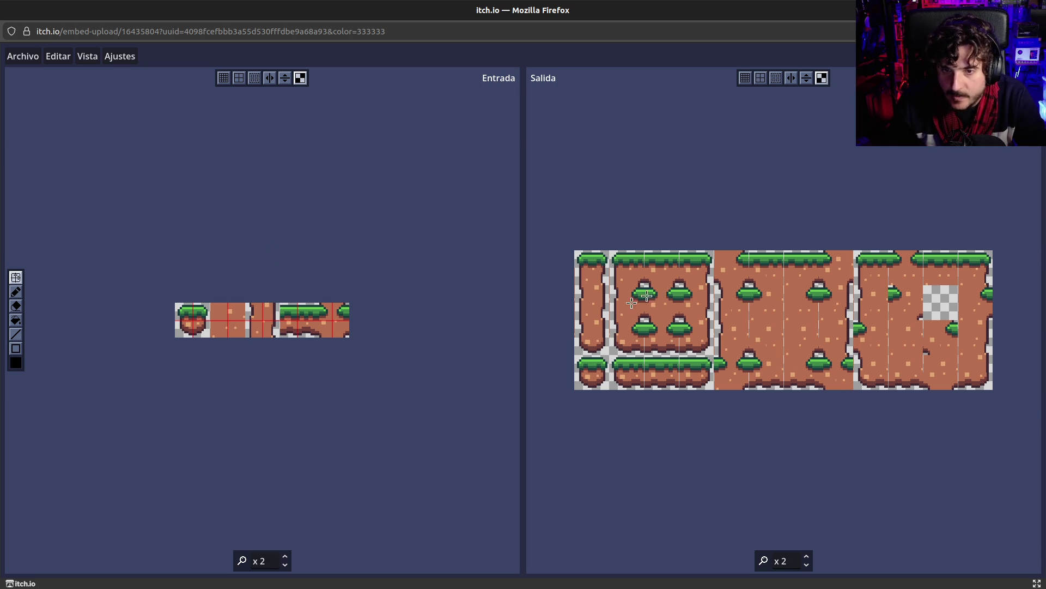
scroll(621, 311, "up", 2)
scroll(649, 312, "down", 3)
scroll(649, 312, "up", 4)
scroll(649, 312, "down", 1)
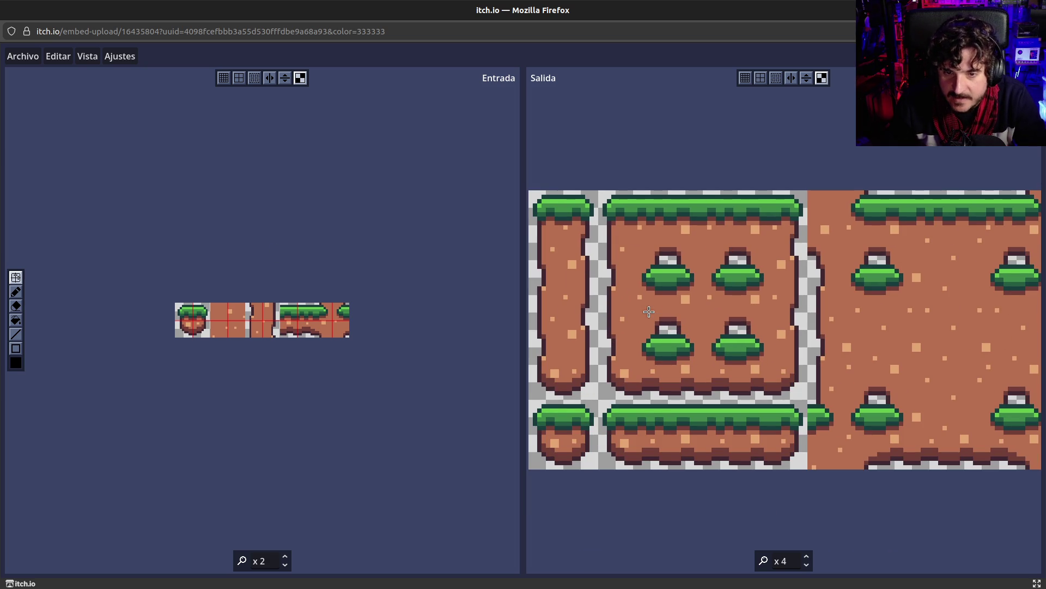
key("Escape")
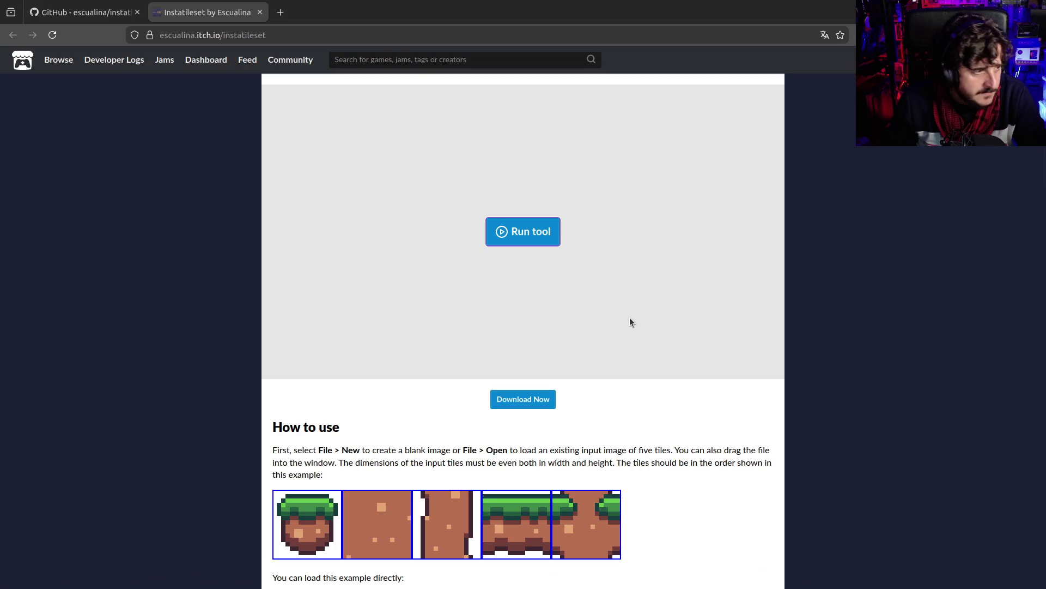
scroll(382, 461, "down", 6)
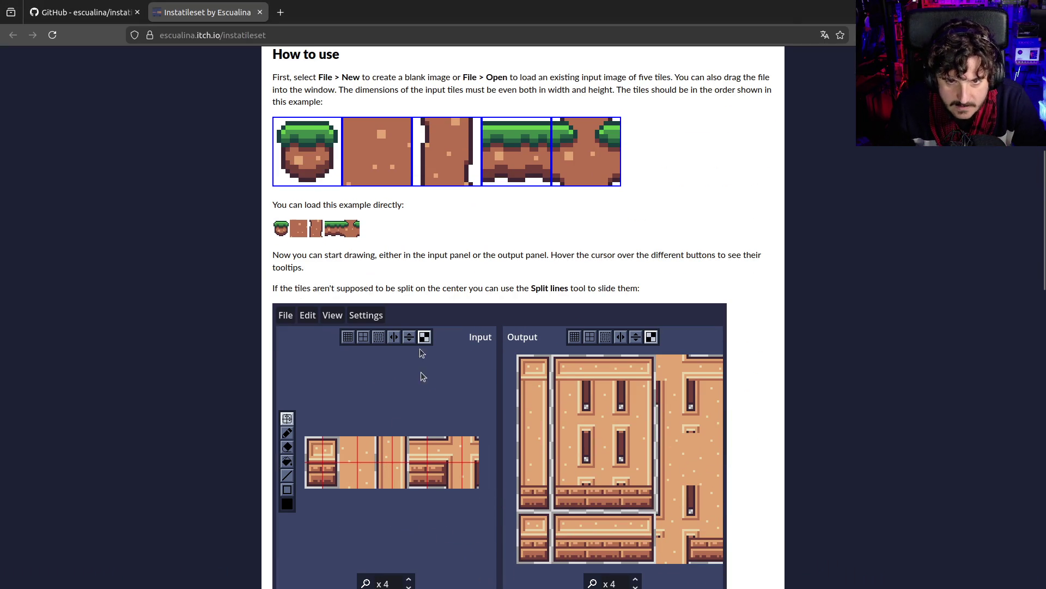
triple_click(279, 264)
left_click(390, 274)
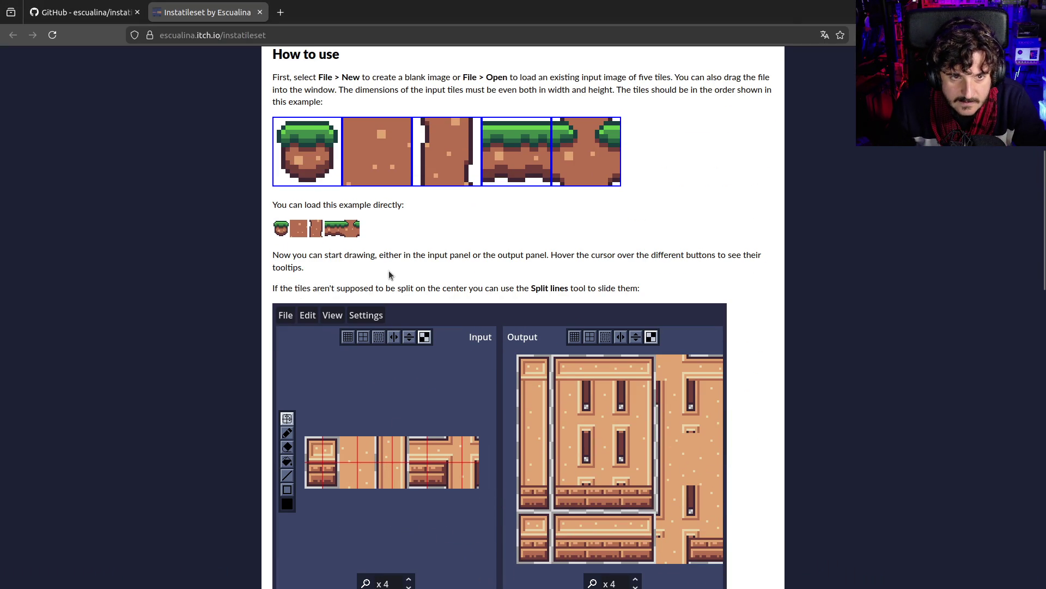
left_click_drag(278, 254, 761, 264)
left_click(760, 266)
mouse_move(551, 255)
left_mouse_down()
mouse_move(745, 257)
mouse_move(771, 271)
left_mouse_up()
left_click(771, 272)
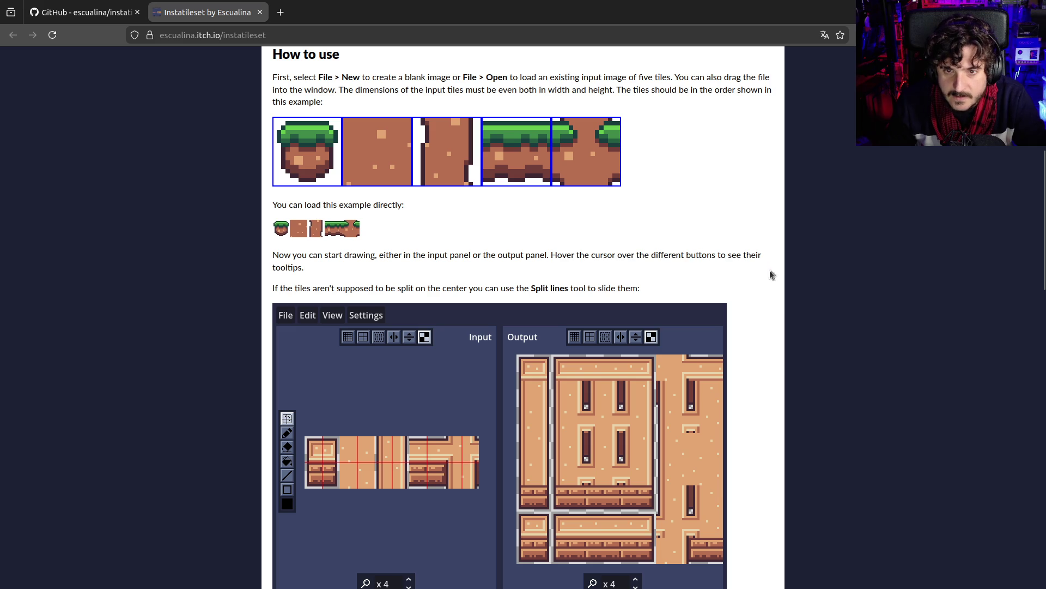
left_click_drag(618, 254, 628, 277)
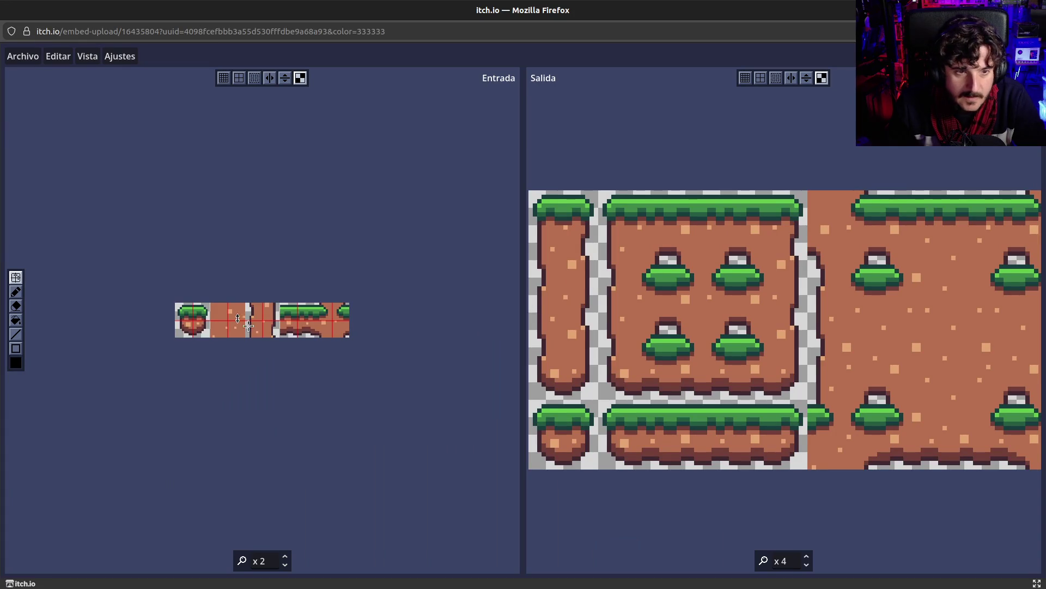
Draw black pencil cracks on the side dirt tile and vertical wall tile.
left_click(15, 292)
mouse_move(641, 311)
left_mouse_down()
mouse_move(627, 309)
mouse_move(625, 288)
mouse_move(641, 243)
left_mouse_up()
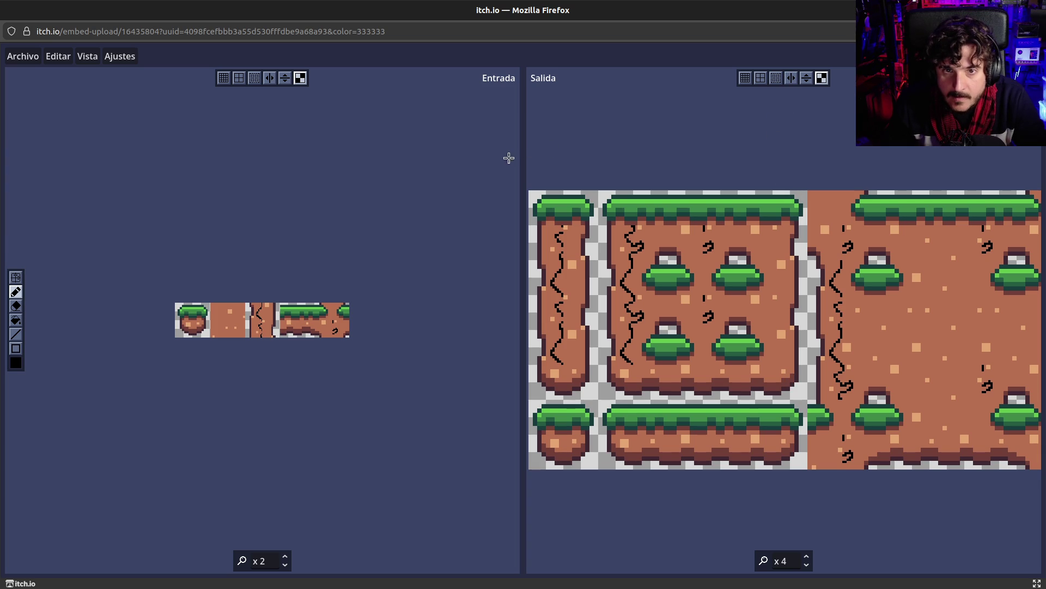
mouse_move(523, 157)
left_mouse_down()
mouse_move(500, 157)
mouse_move(537, 150)
mouse_move(468, 154)
mouse_move(525, 154)
mouse_move(501, 161)
mouse_move(508, 167)
left_mouse_up()
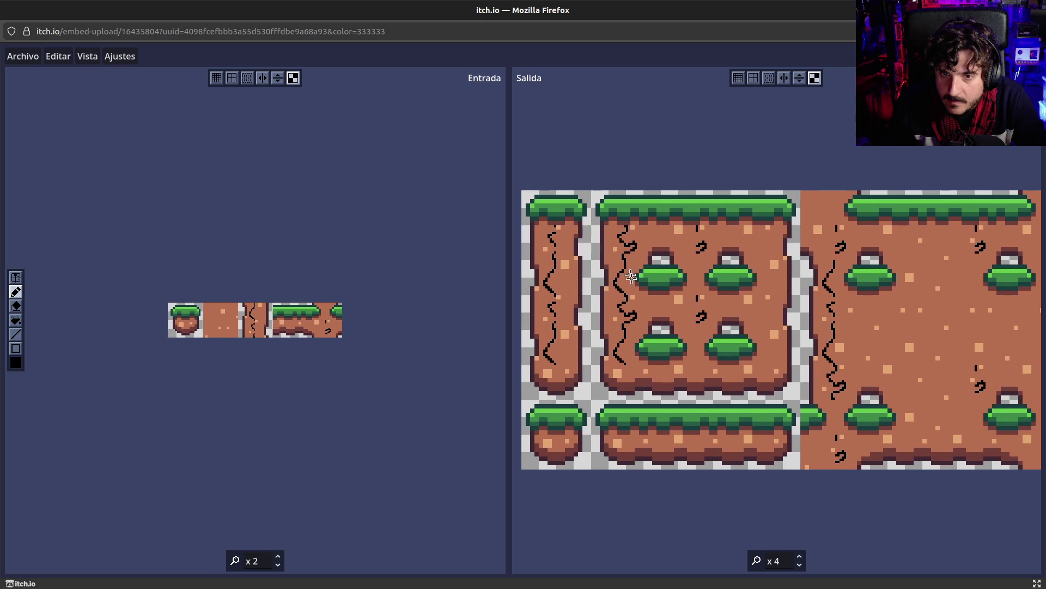
scroll(234, 319, "up", 3)
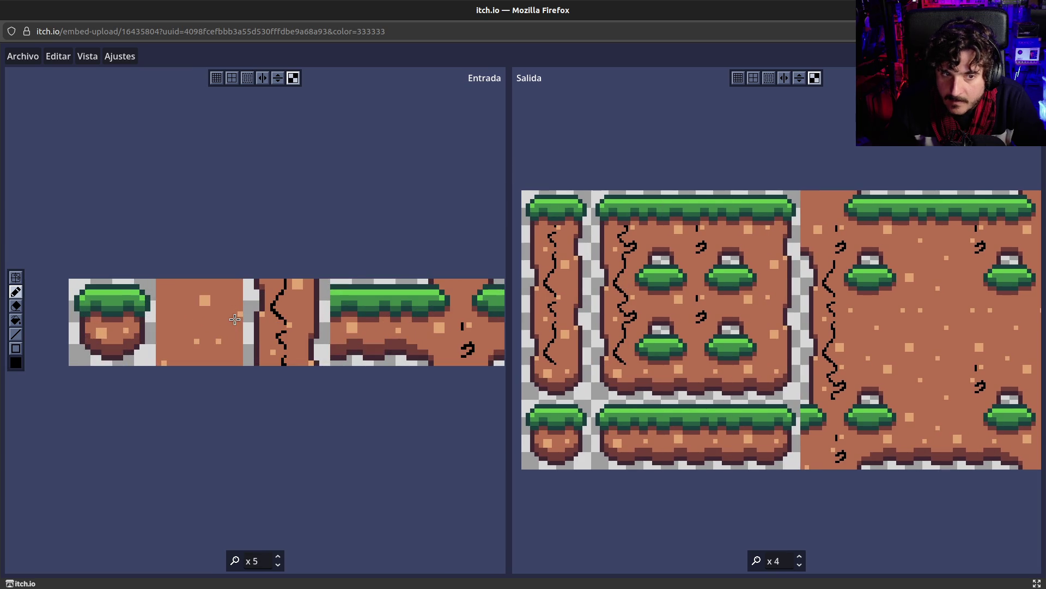
left_click_drag(295, 308, 299, 294)
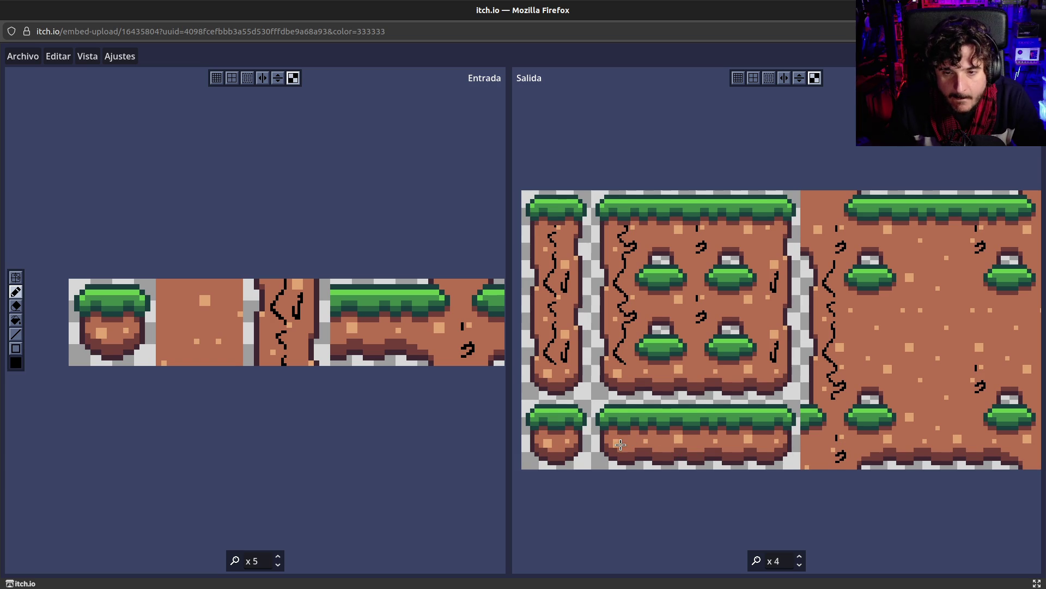
left_click_drag(641, 444, 645, 442)
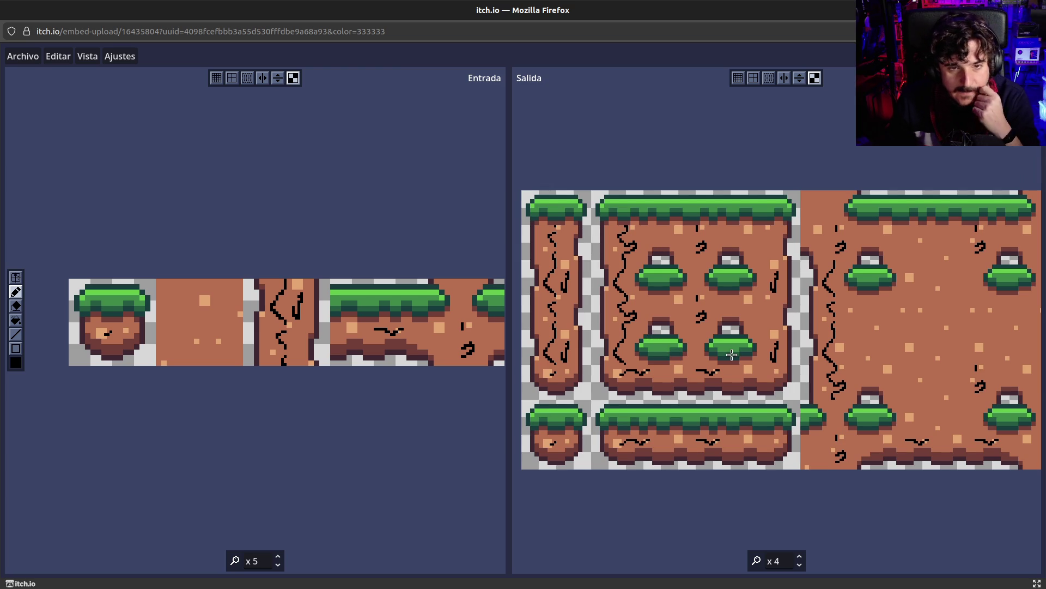
Show the split lines and toggle the Mostrar fondo background off and back on.
scroll(731, 355, "down", 2)
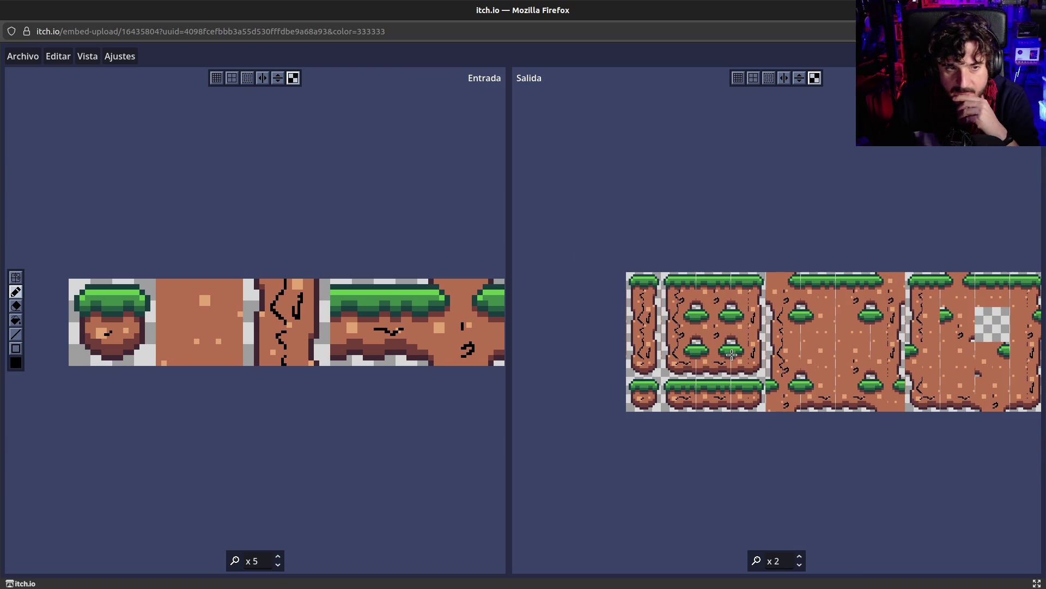
scroll(732, 355, "up", 1)
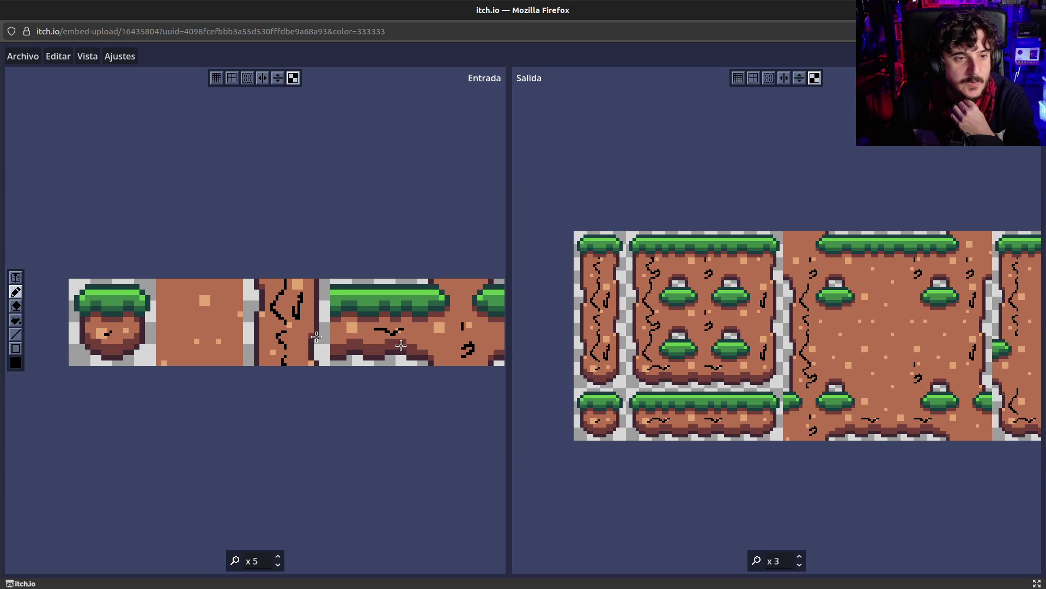
left_click(16, 277)
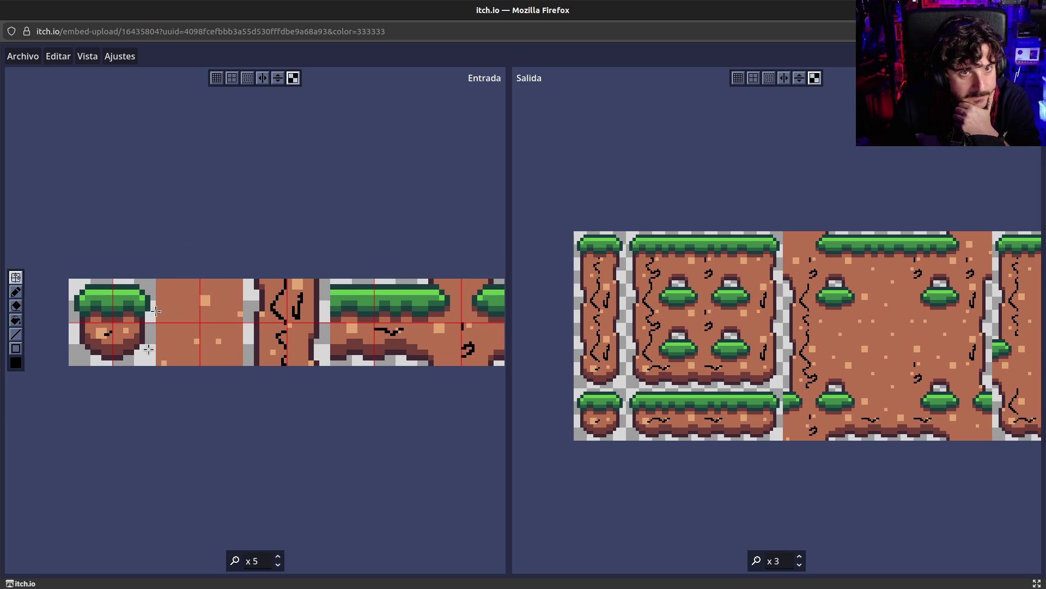
left_click(288, 81)
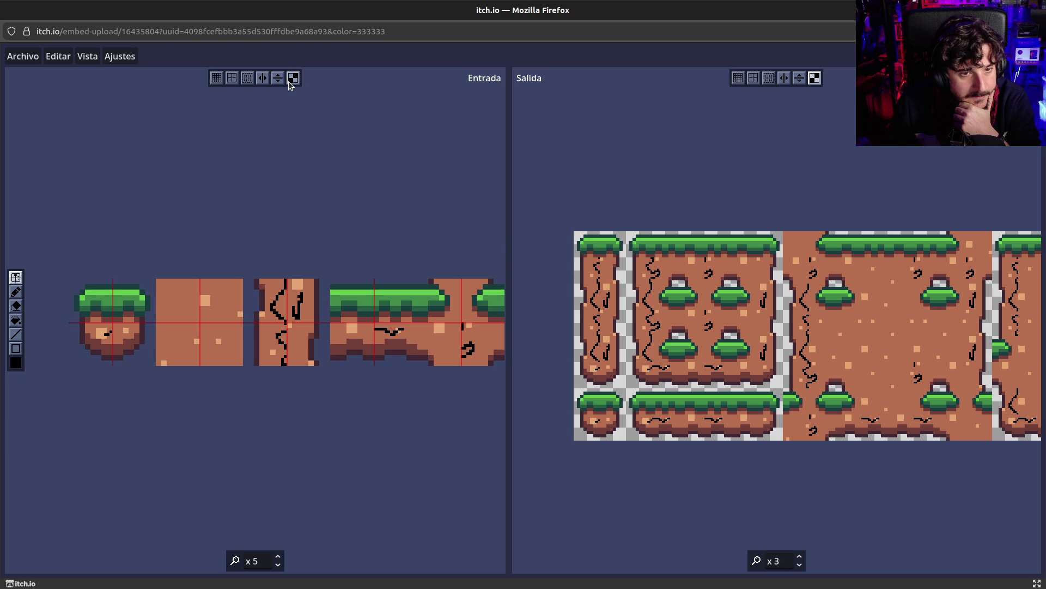
left_click(288, 80)
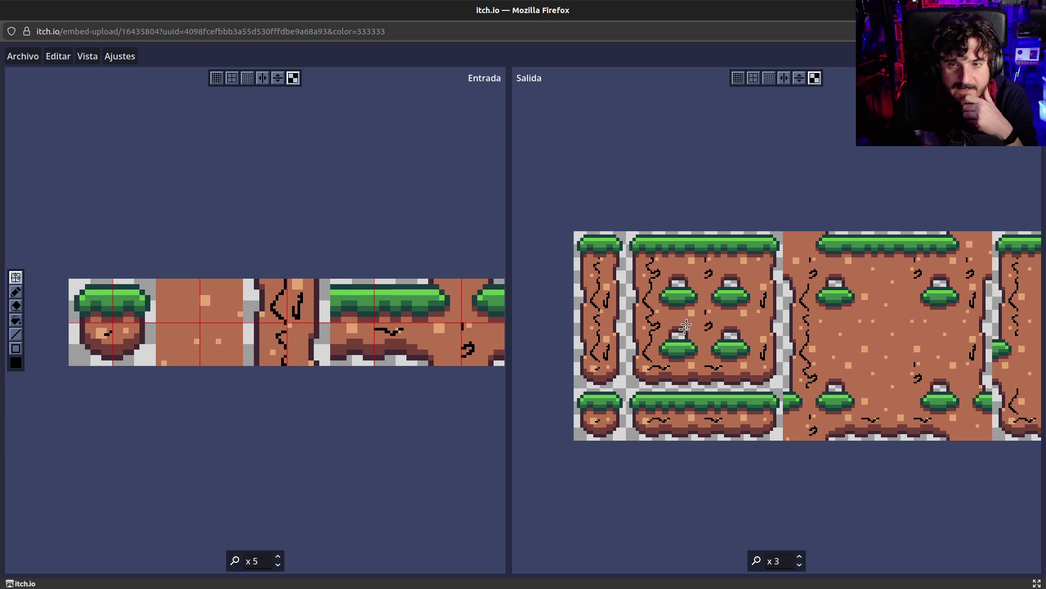
Scribble black pencil cracks across the plain dirt fill tile and show the output tile grid.
left_click(16, 291)
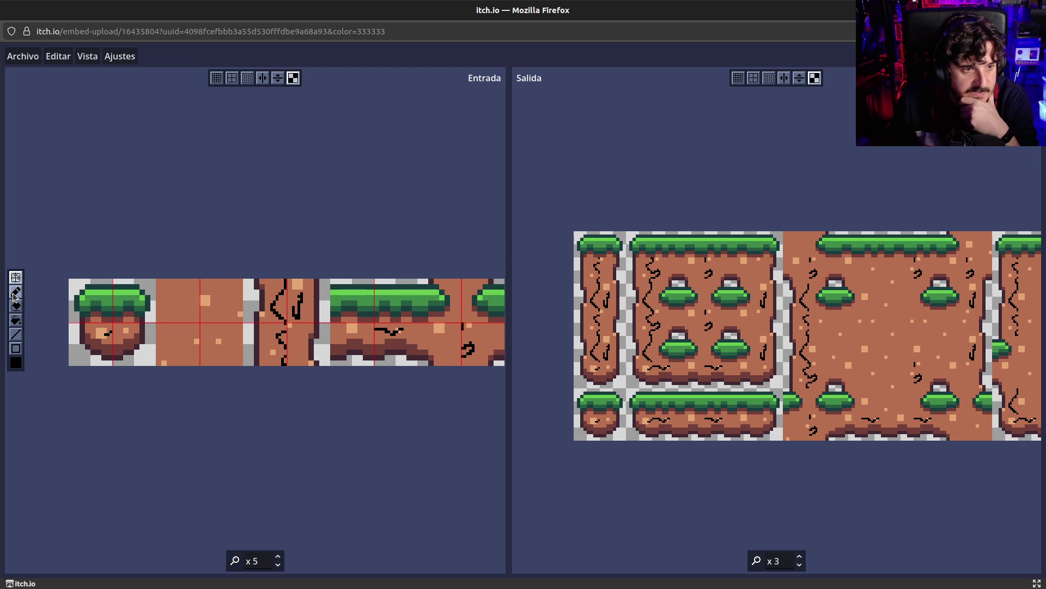
mouse_move(845, 340)
left_mouse_down()
mouse_move(908, 327)
mouse_move(824, 321)
left_mouse_up()
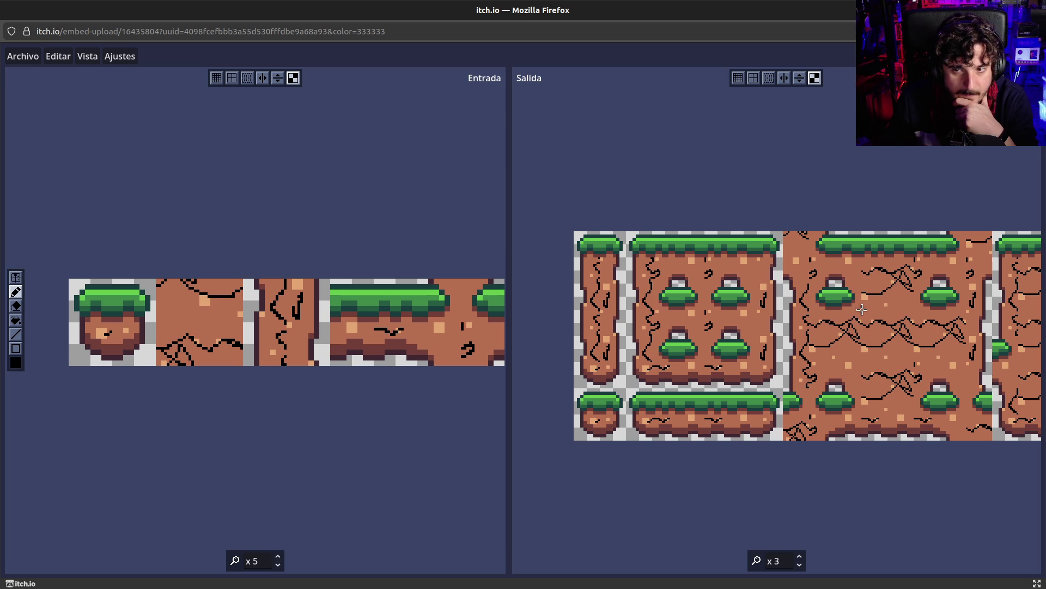
left_click(753, 79)
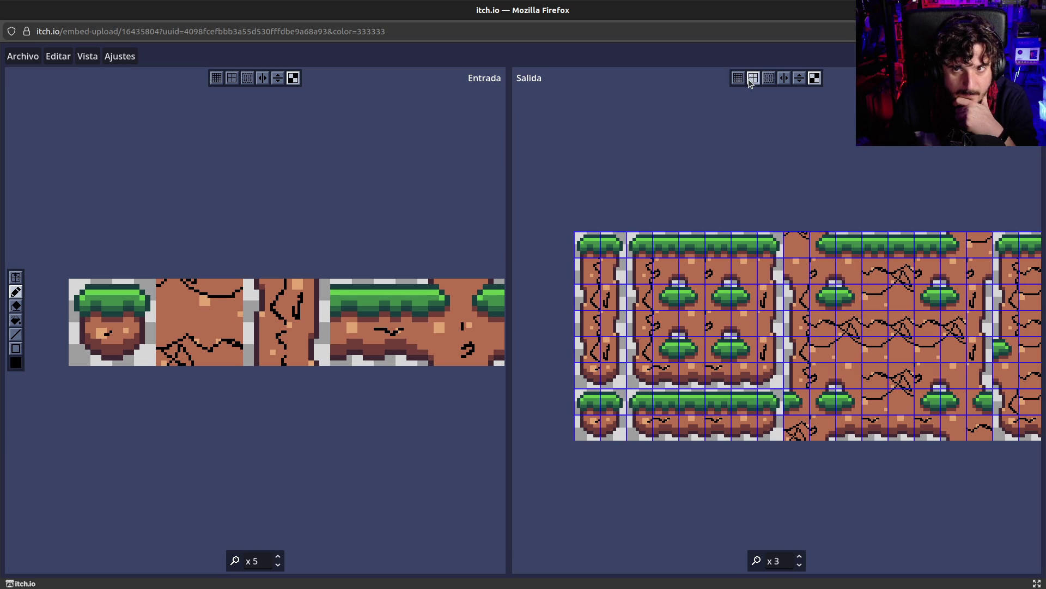
Turn the Salida pixel grid on, then hide both the tile and pixel grids.
left_click(739, 79)
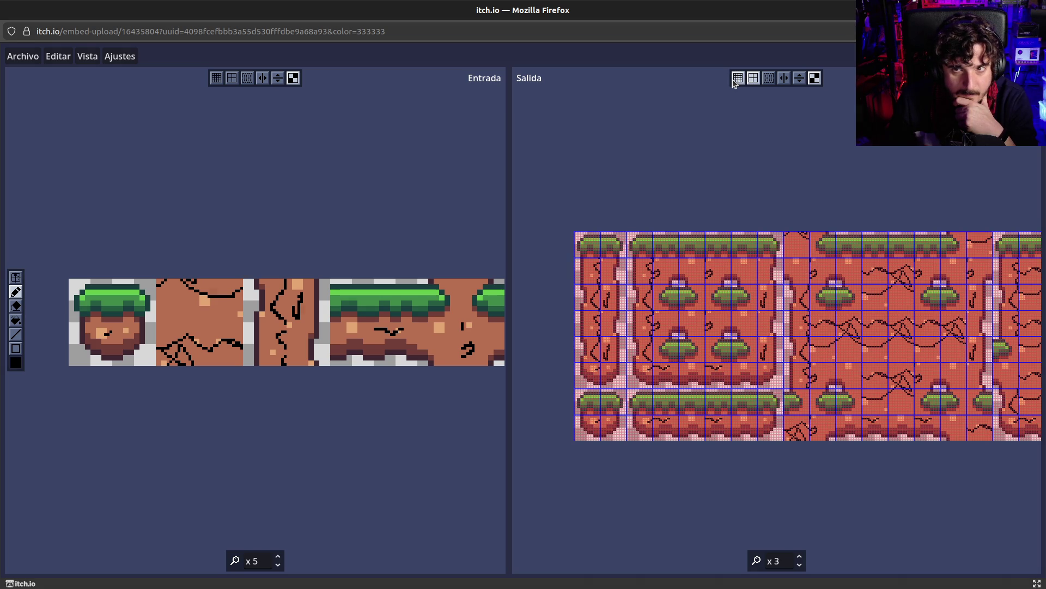
scroll(713, 316, "up", 2)
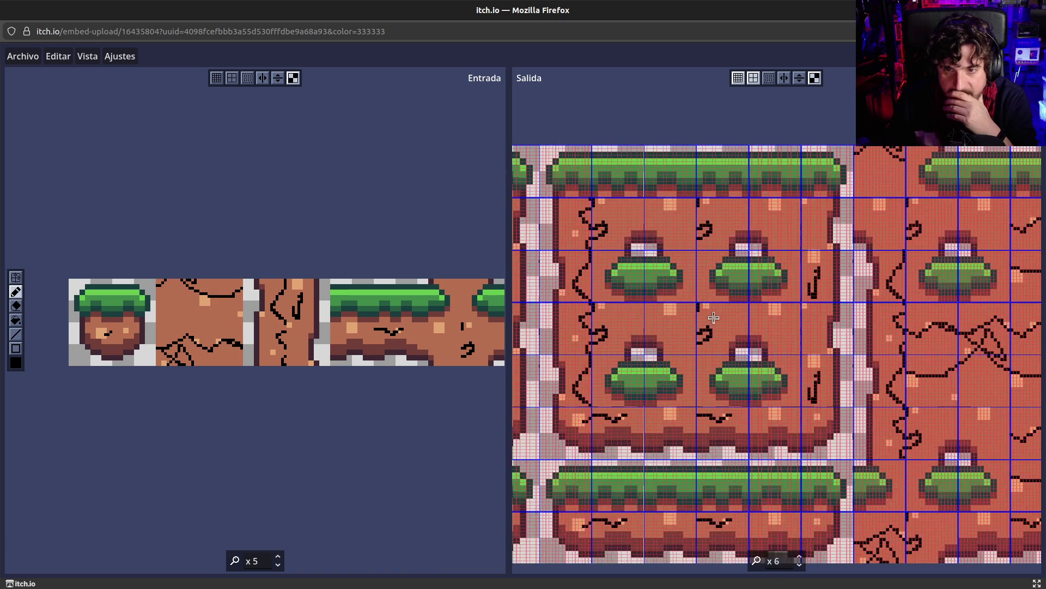
scroll(713, 316, "down", 4)
scroll(713, 316, "up", 3)
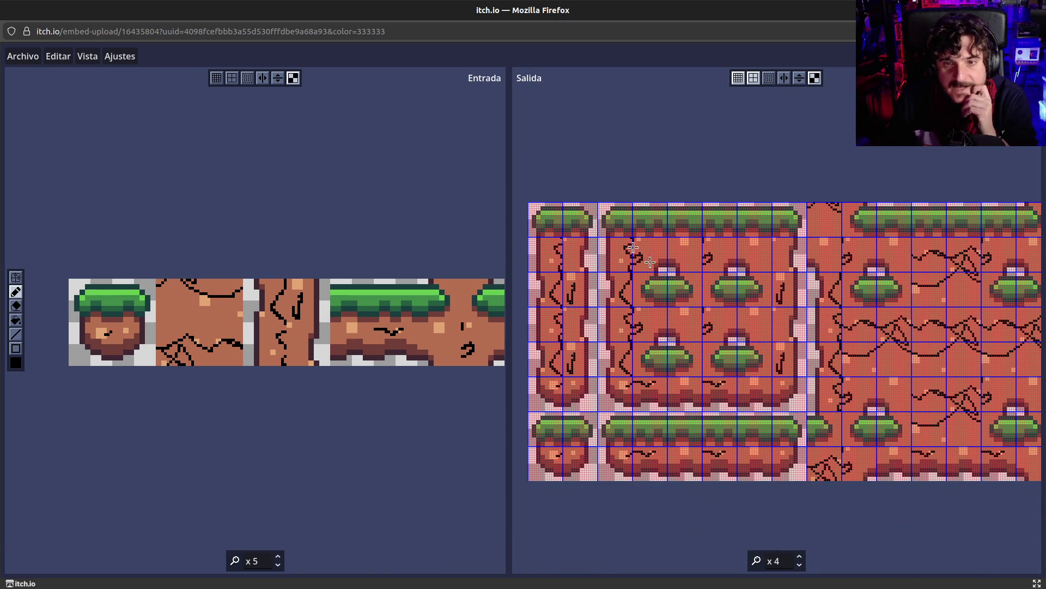
left_click(752, 80)
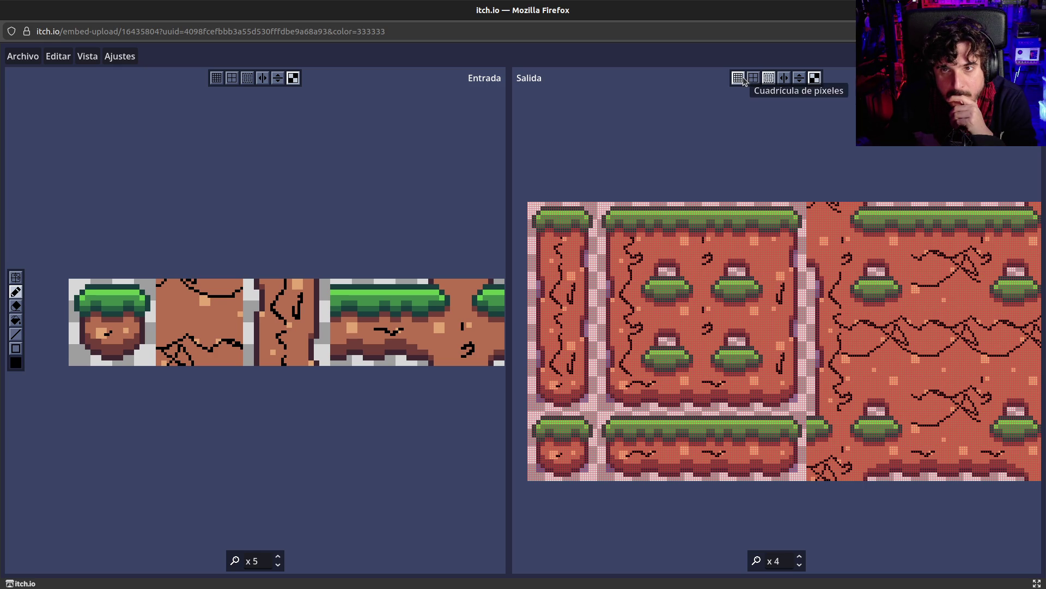
left_click(744, 81)
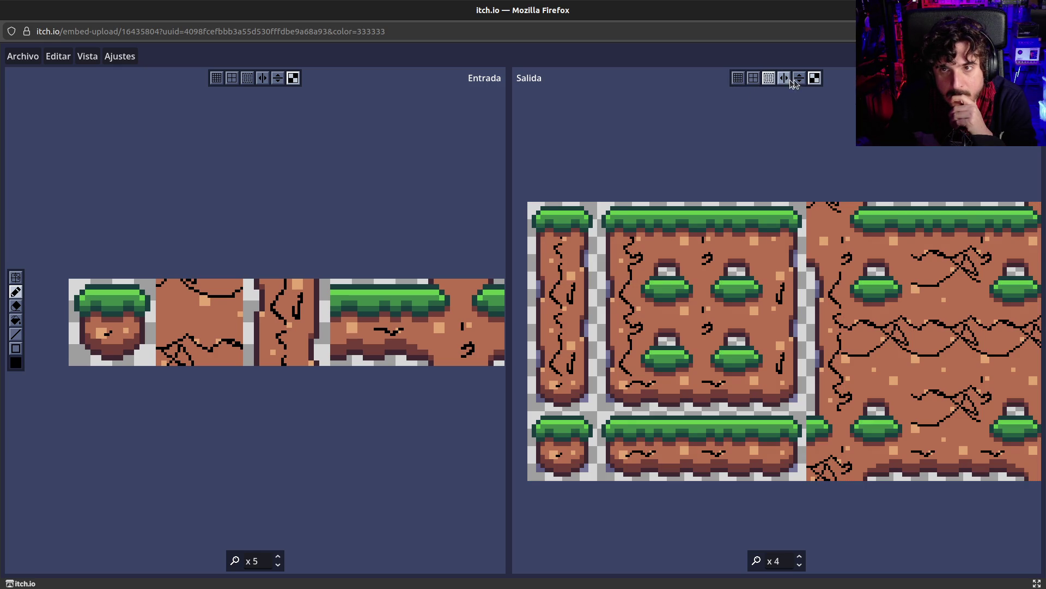
Try vertical flip and horizontal mirror on the output, add a black line, and hide the output background.
left_click(799, 81)
left_click_drag(787, 267, 782, 343)
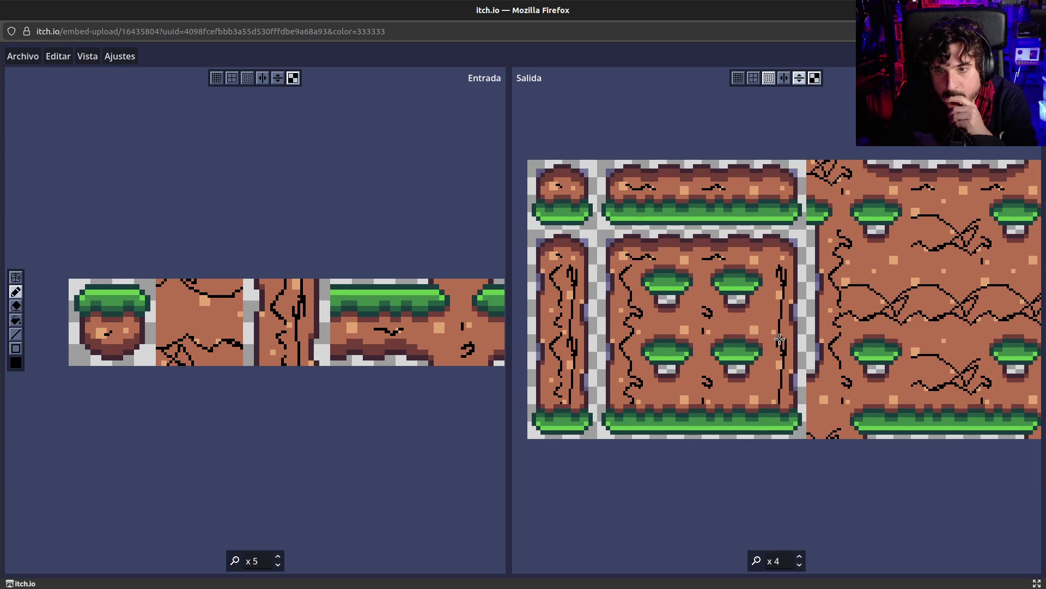
left_click(798, 79)
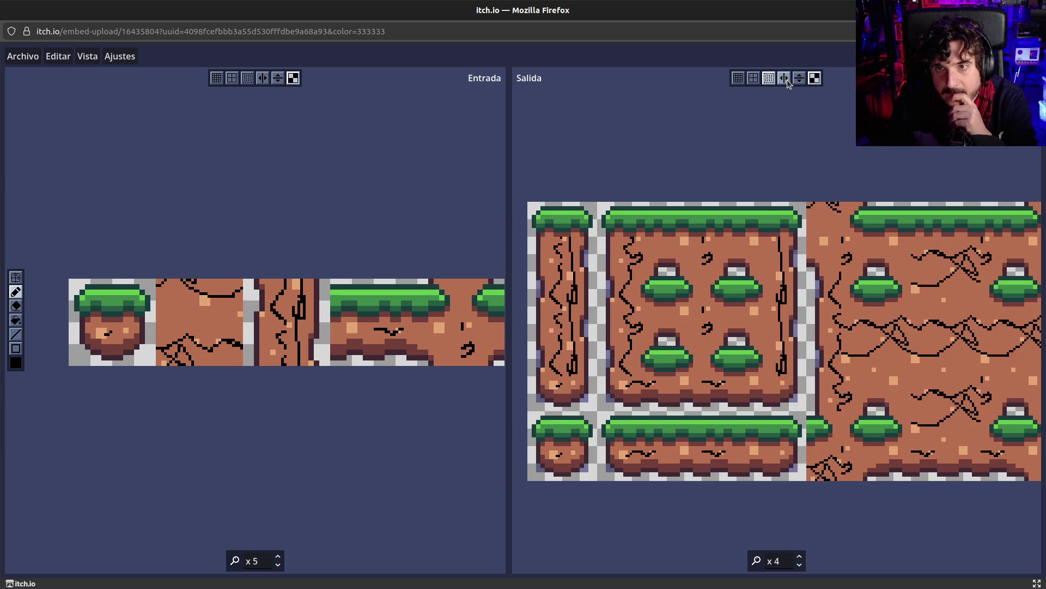
left_click(785, 79)
left_click(785, 79)
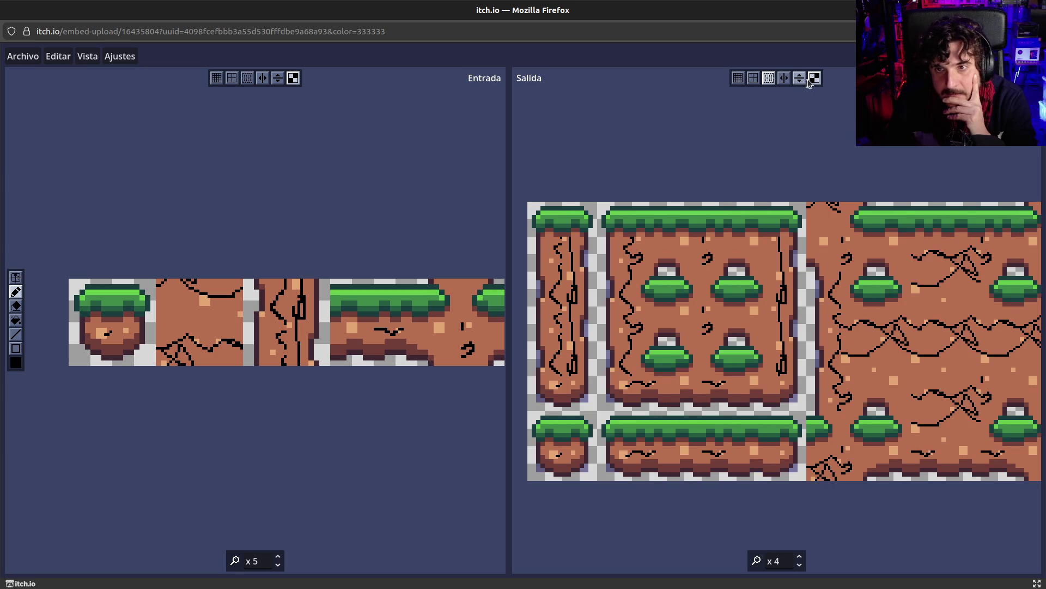
left_click(814, 79)
left_click(814, 79)
left_click(814, 80)
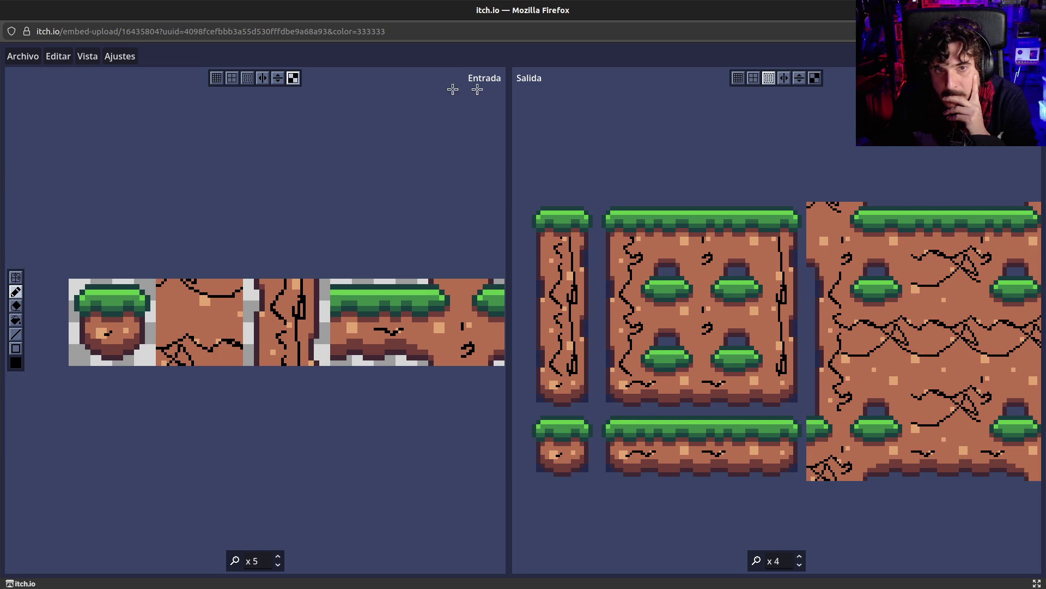
Browse the Vista, Ajustes and Editar menus.
left_click(90, 56)
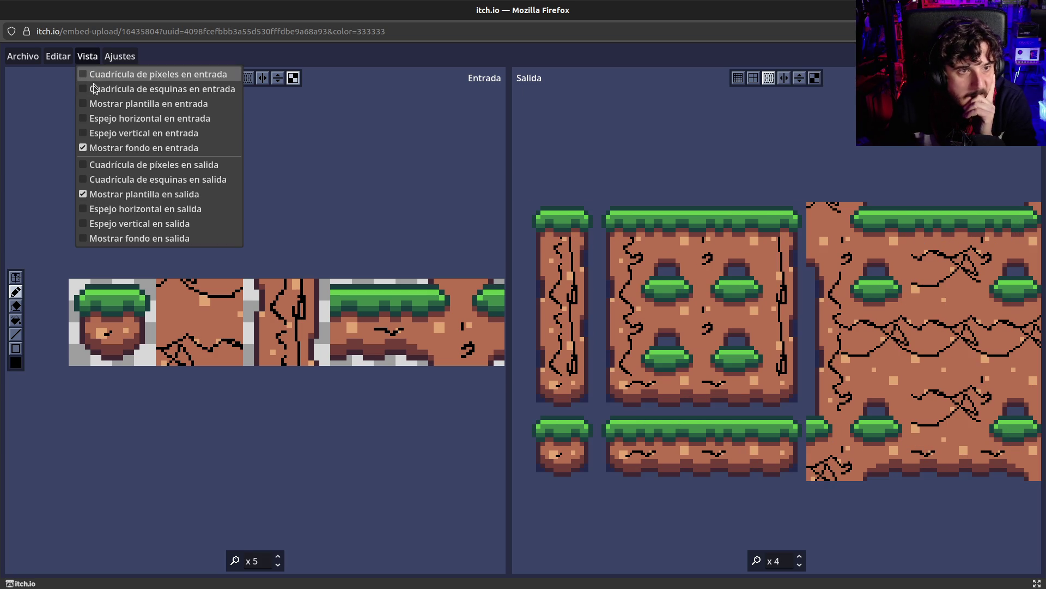
left_click(119, 56)
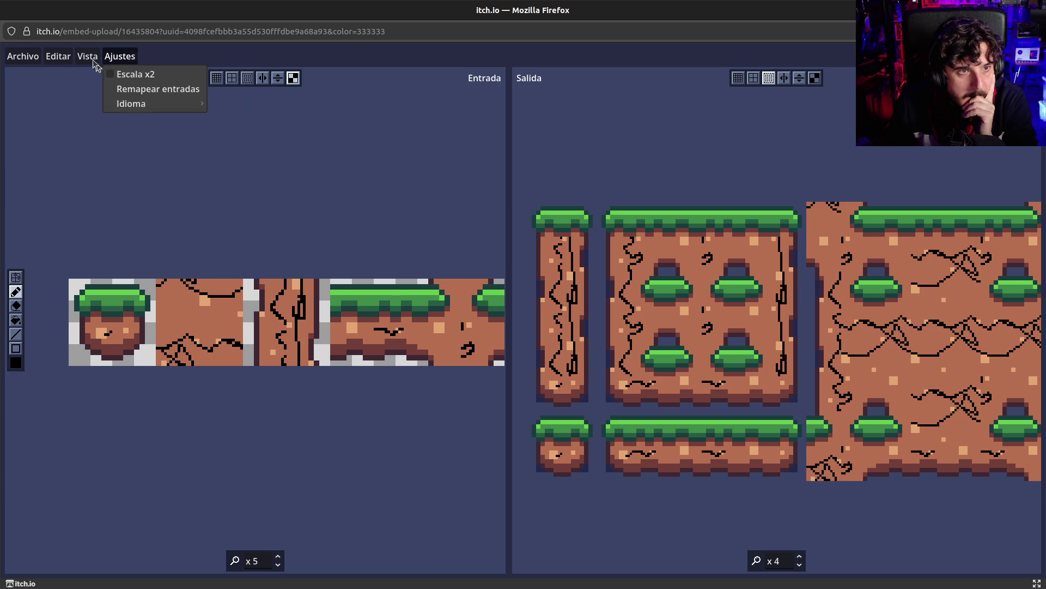
left_click(57, 57)
mouse_move(37, 59)
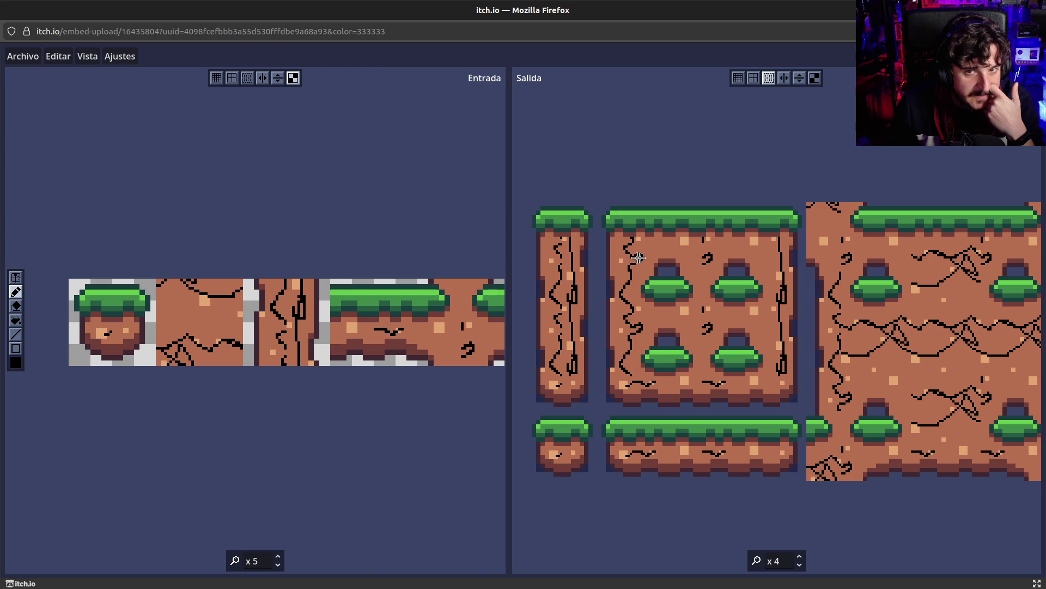
Undo the black strokes, paint out remaining cracks with picked dirt browns, then reselect black.
mouse_move(534, 201)
left_mouse_down()
mouse_move(583, 237)
mouse_move(552, 212)
left_mouse_up()
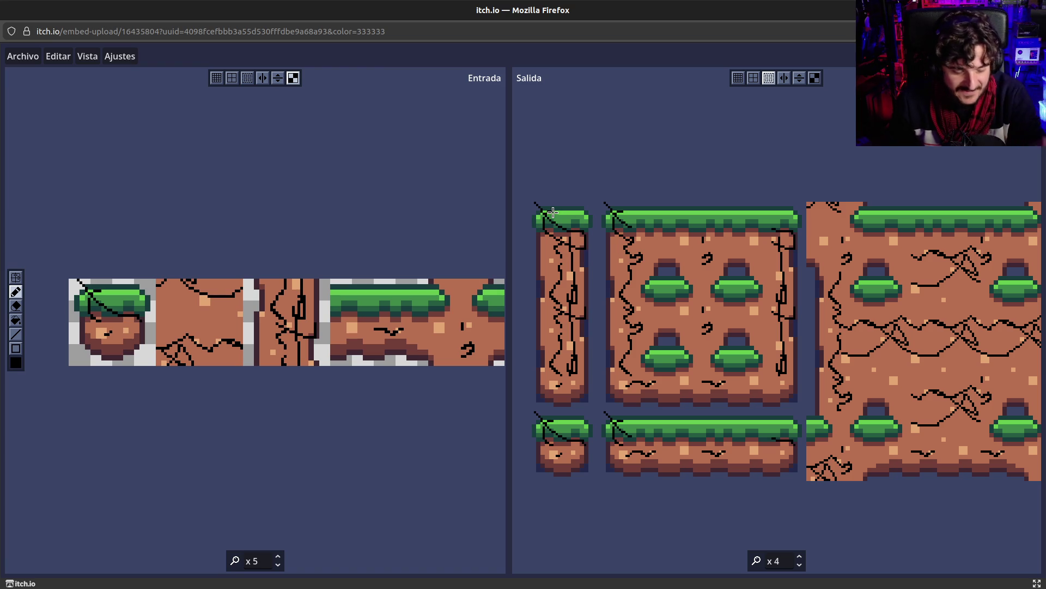
right_click(556, 215)
key("ctrl+z")
key("ctrl+z")
right_click(663, 240)
right_click(663, 240)
right_click(648, 213)
key("ctrl+z")
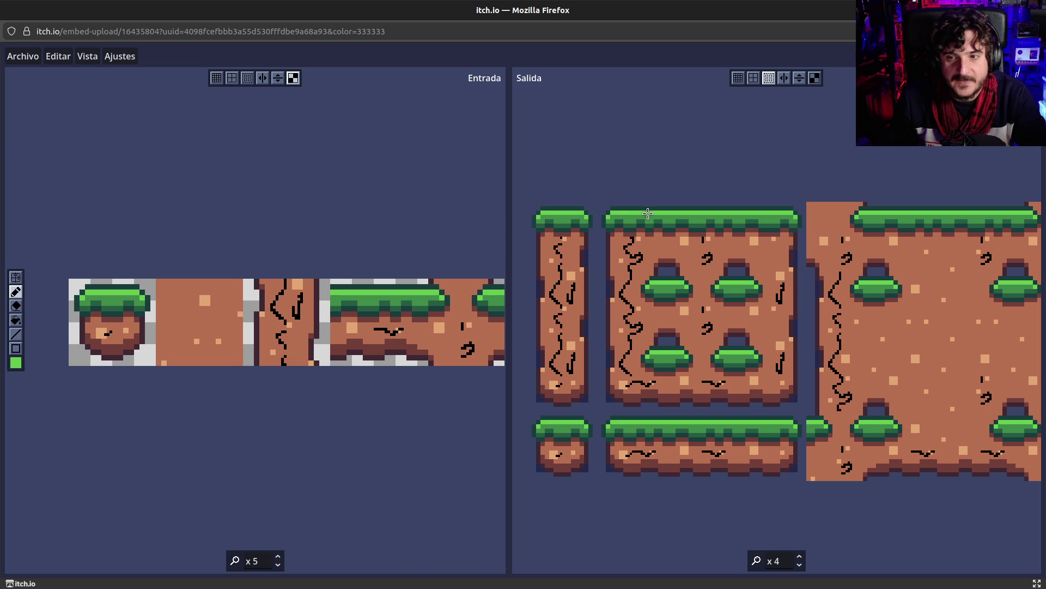
key("ctrl+z")
key("ctrl+z")
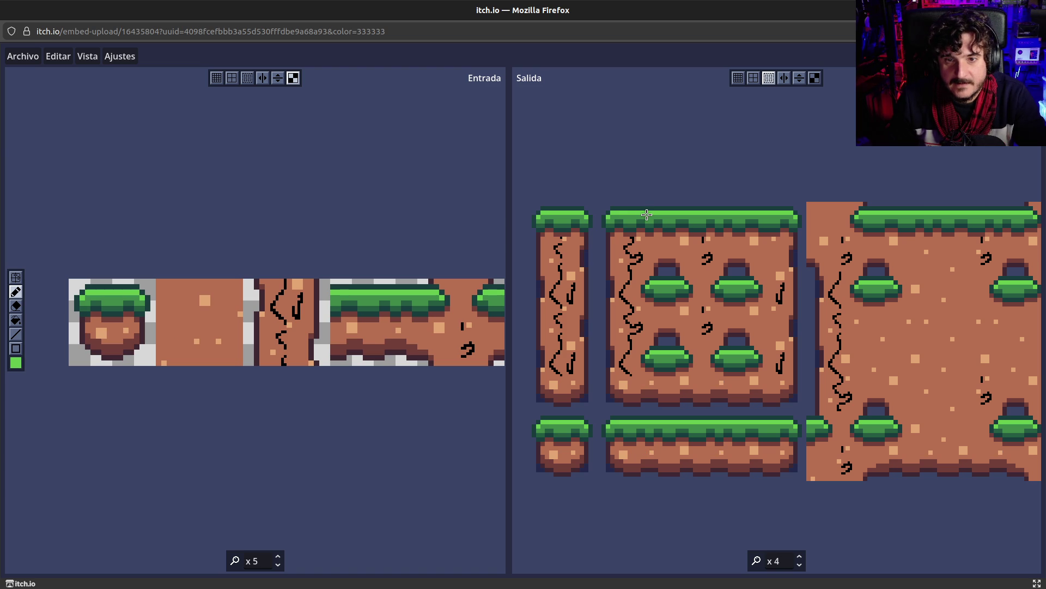
right_click(635, 213)
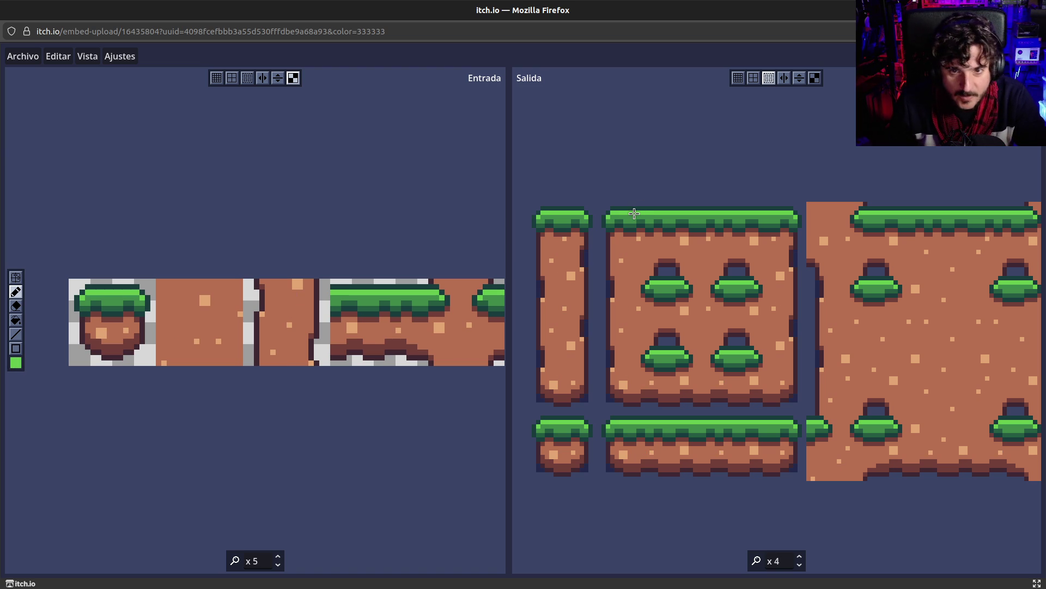
right_click(635, 213)
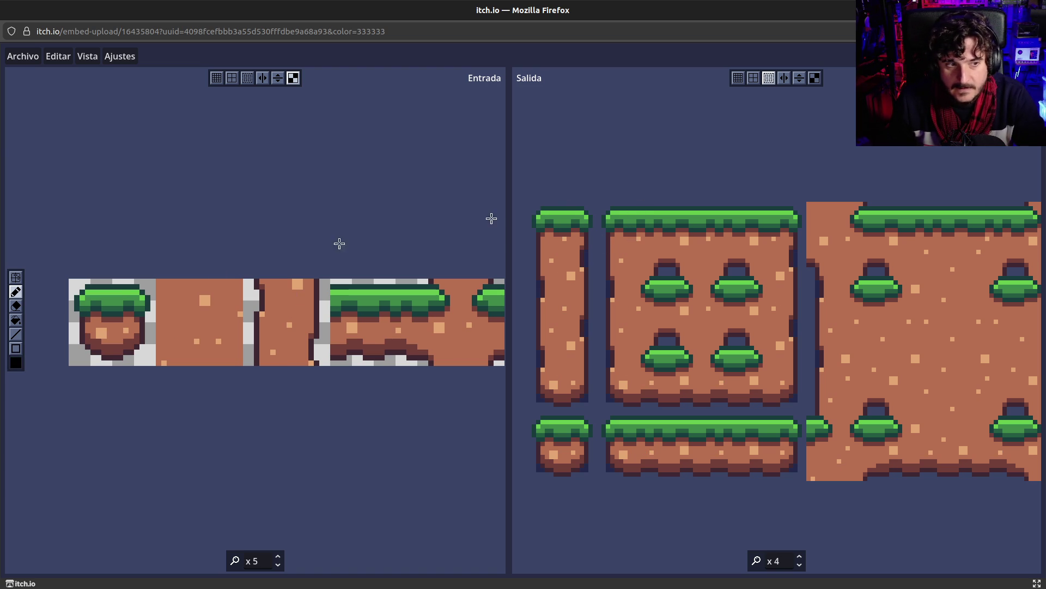
Try rectangle outlines on the tiles, then return to the pencil and open the black 000000 colour settings.
left_click(15, 348)
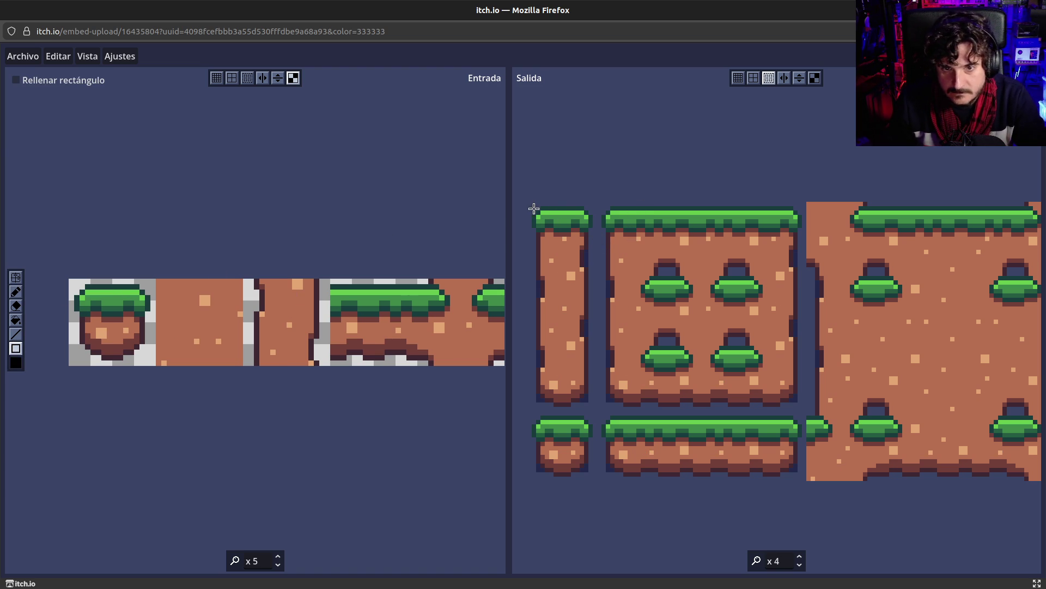
mouse_move(533, 205)
left_mouse_down()
mouse_move(569, 262)
mouse_move(562, 248)
left_mouse_up()
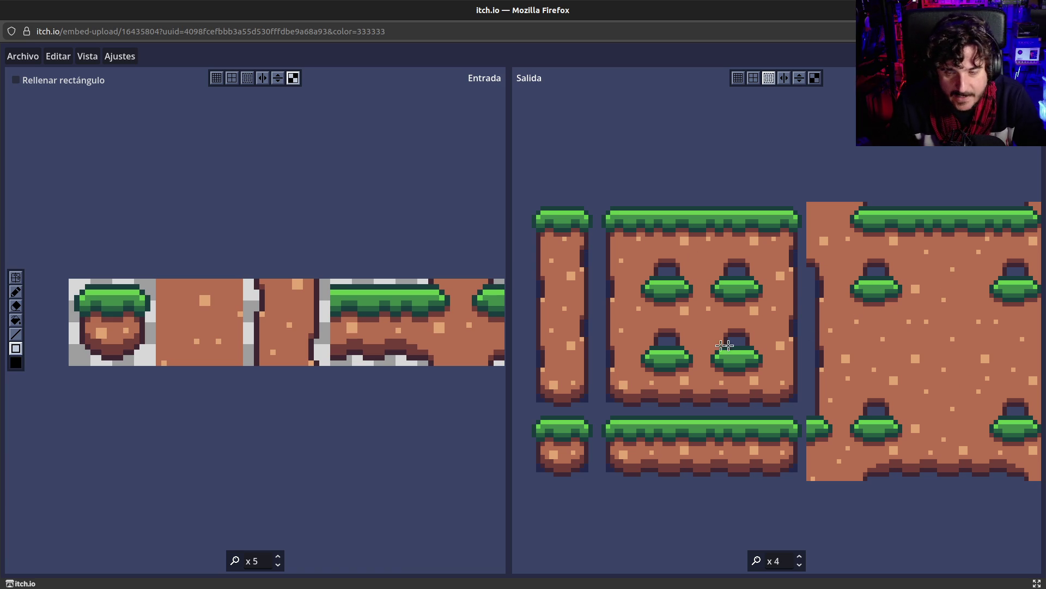
mouse_move(640, 257)
left_mouse_down()
mouse_move(692, 303)
mouse_move(669, 293)
left_mouse_up()
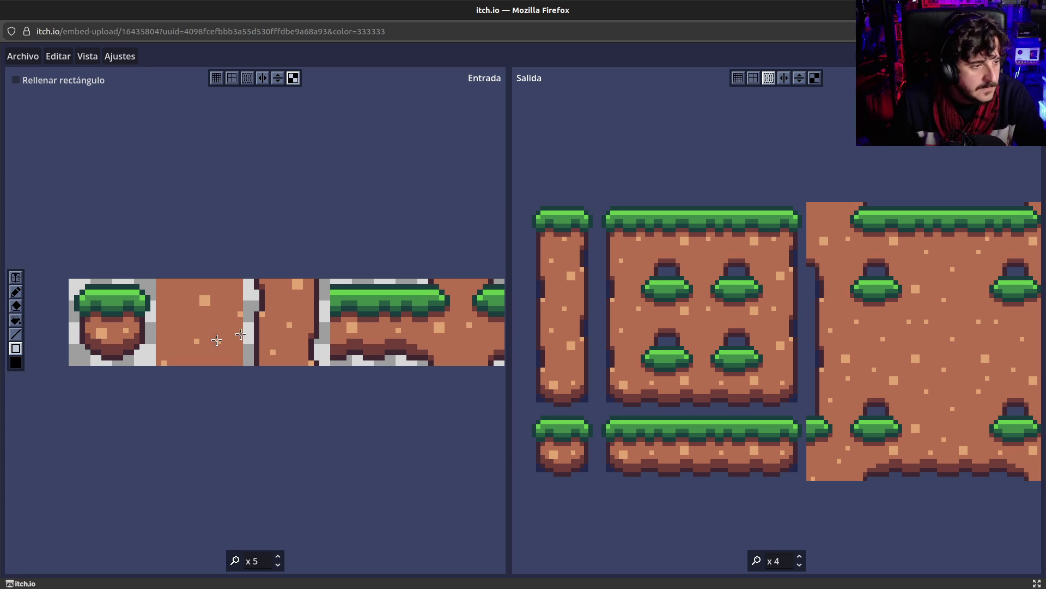
left_click(16, 291)
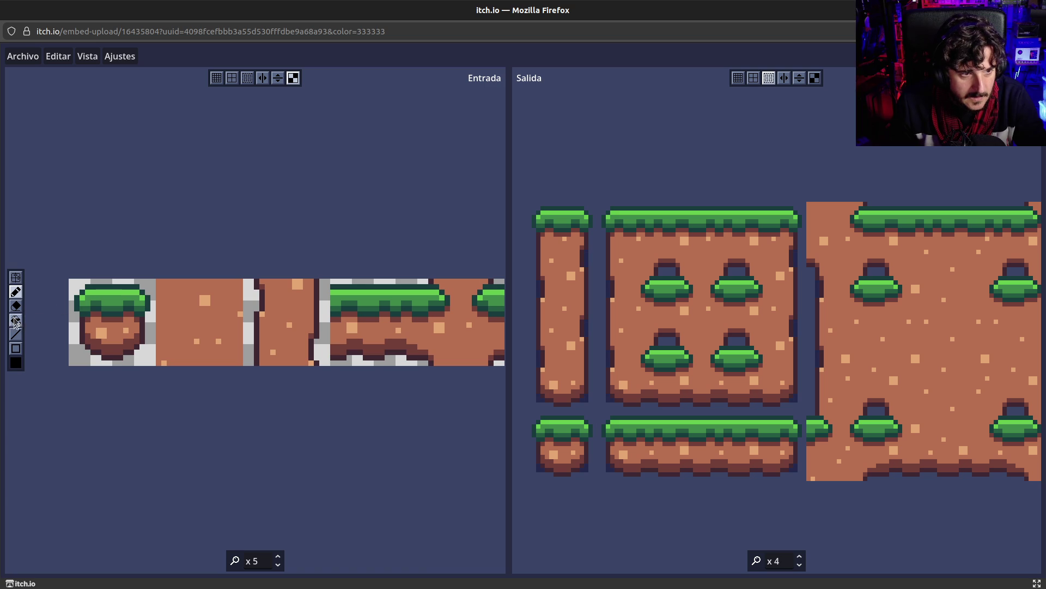
left_click(16, 362)
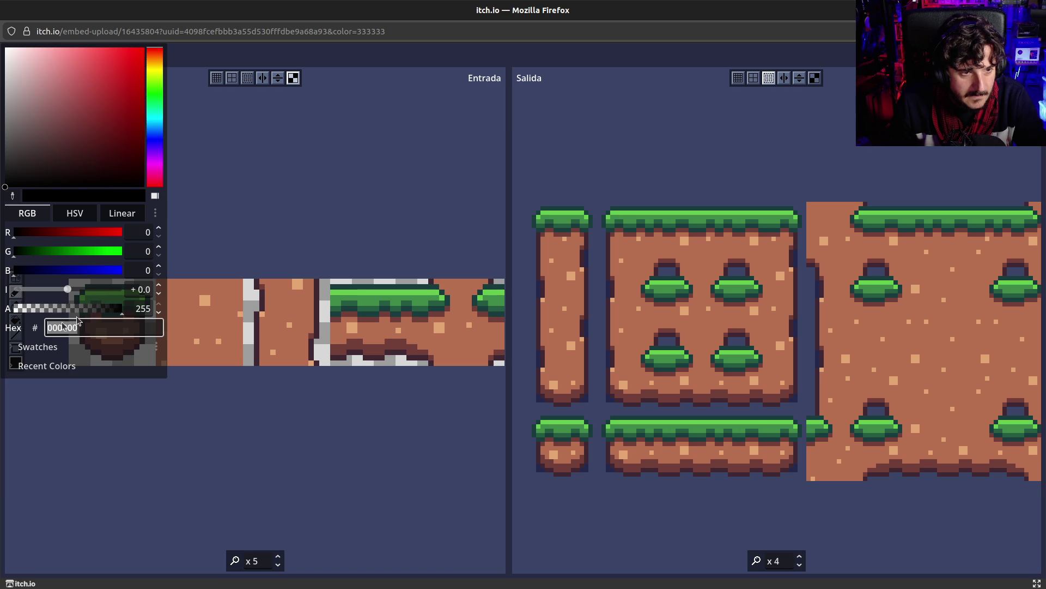
left_click(125, 350)
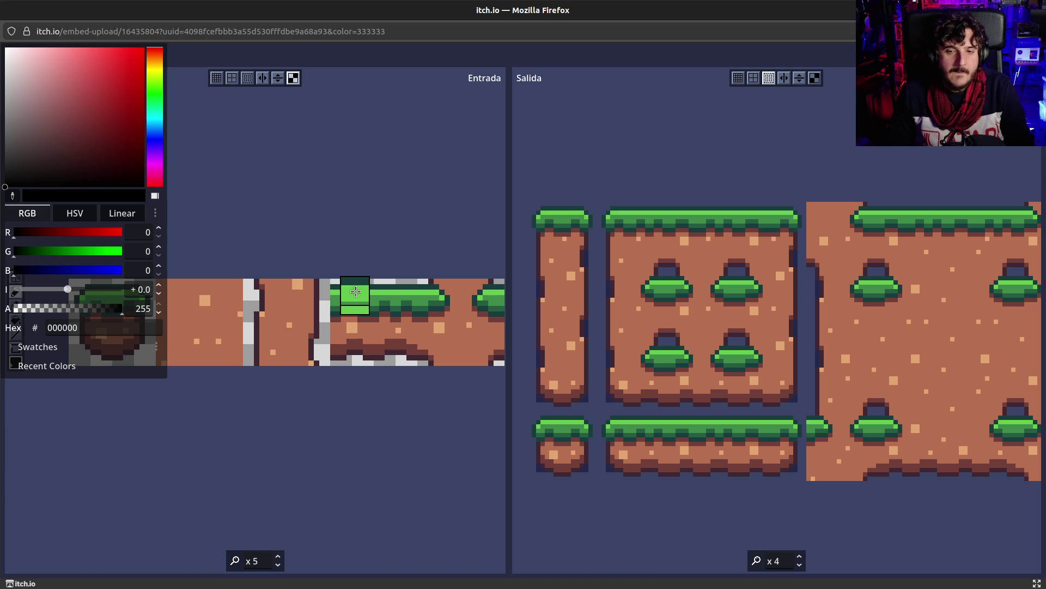
mouse_move(355, 292)
left_mouse_down()
mouse_move(457, 227)
mouse_move(409, 13)
left_mouse_up()
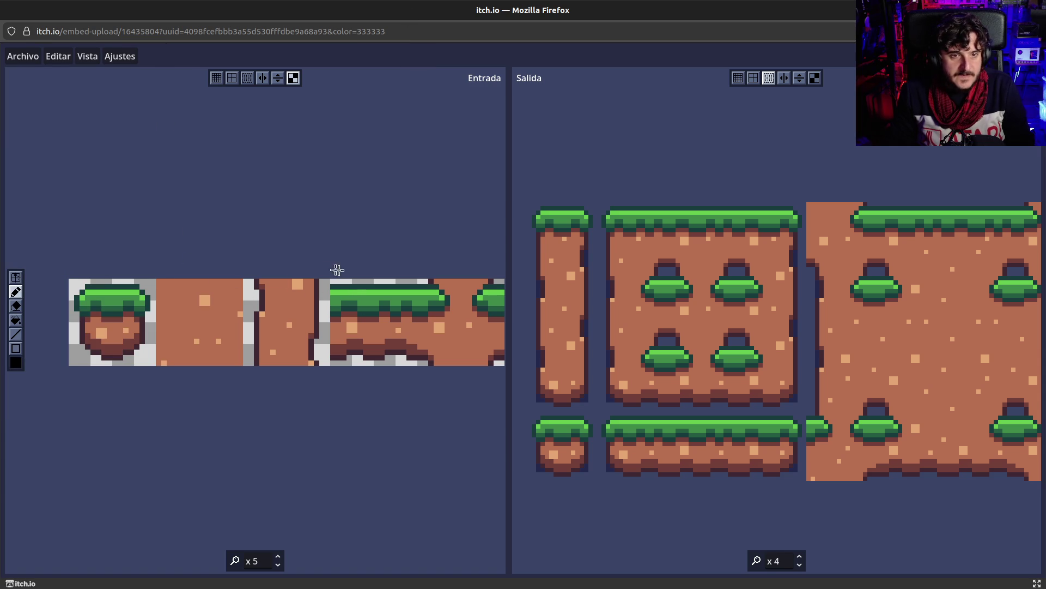
Turn on the tile grid over the Entrada input tiles and zoom the canvas in.
left_click(20, 277)
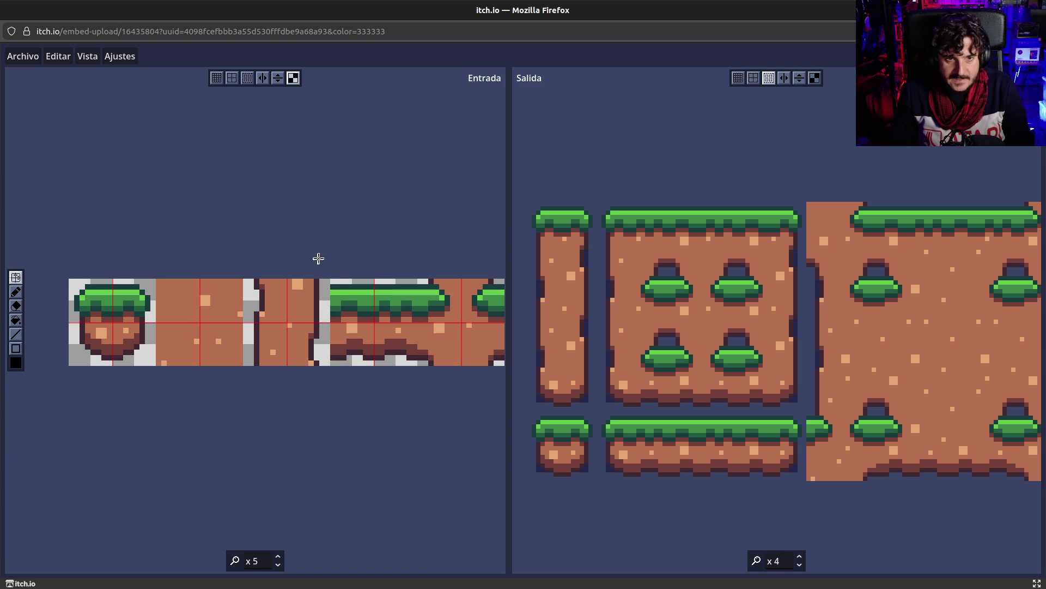
scroll(330, 325, "up", 2)
scroll(330, 324, "down", 5)
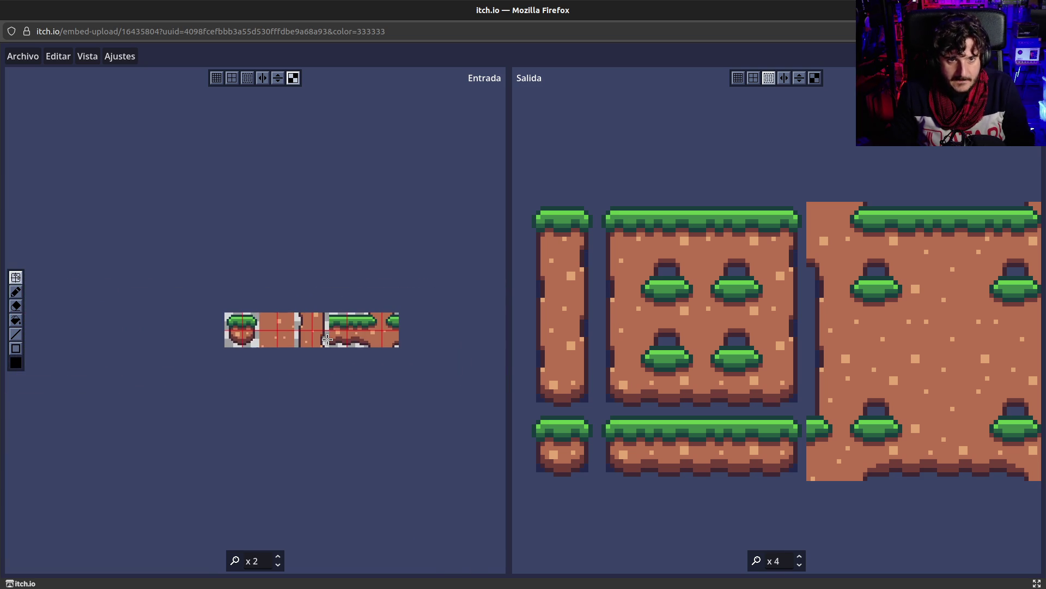
scroll(324, 316, "up", 3)
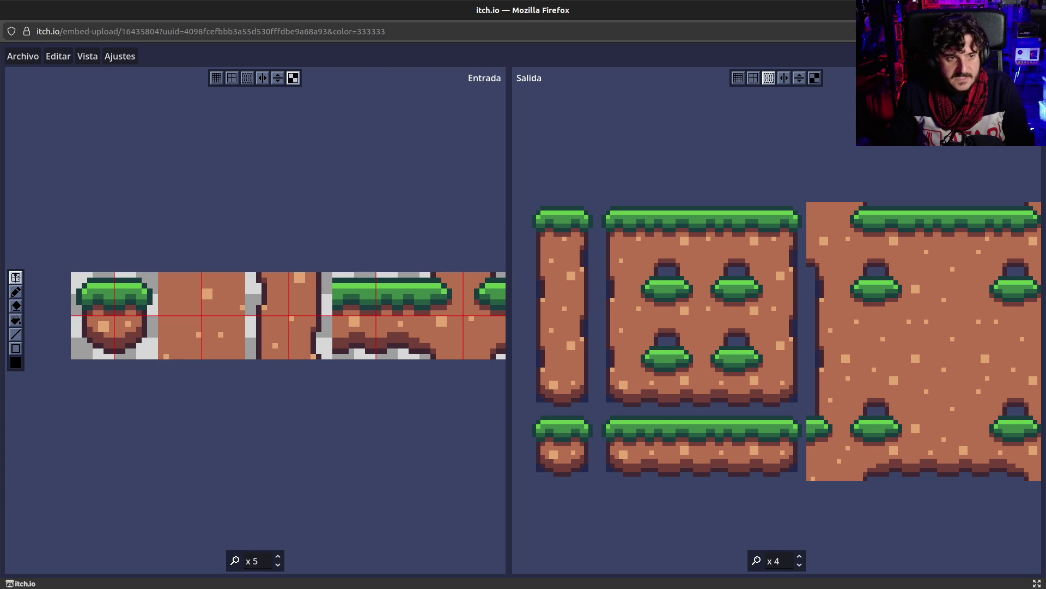
left_click(16, 349)
Outline the lower grass platform with black rectangles and tile dividers, then undo the strokes.
left_click_drag(606, 417, 721, 476)
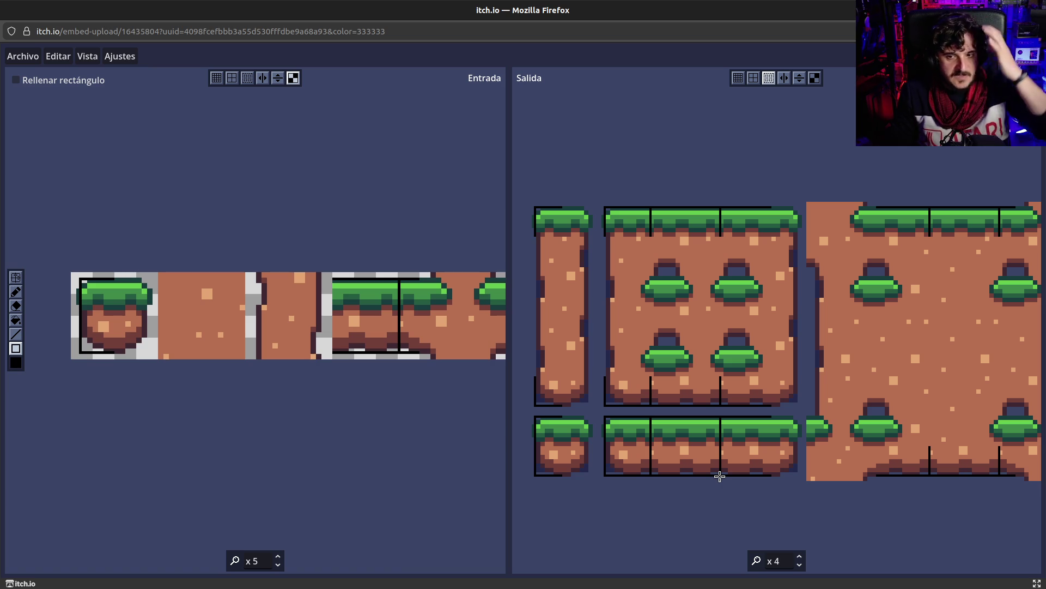
left_click_drag(720, 477, 719, 477)
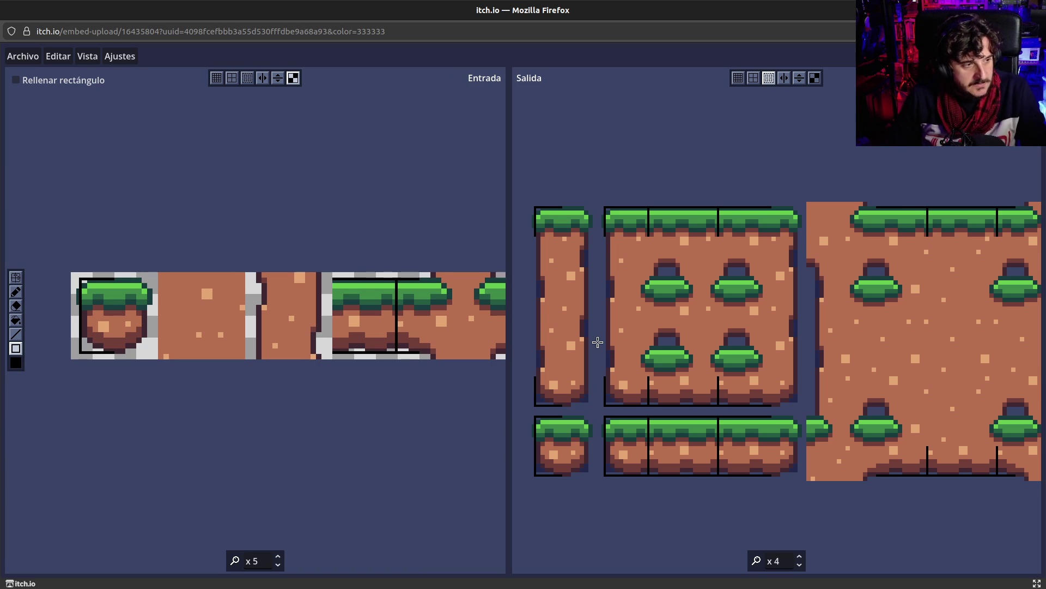
key("ctrl+z")
Keep black as the drawing colour and outline rectangles on the grassy and second input tiles.
key("ctrl+z")
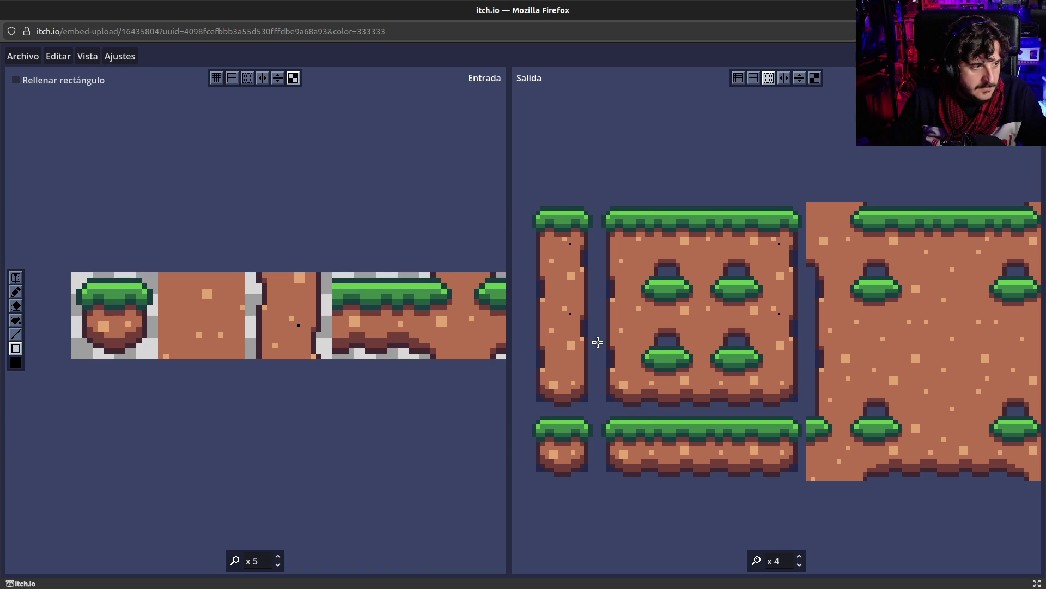
right_click(676, 234)
key("ctrl+z")
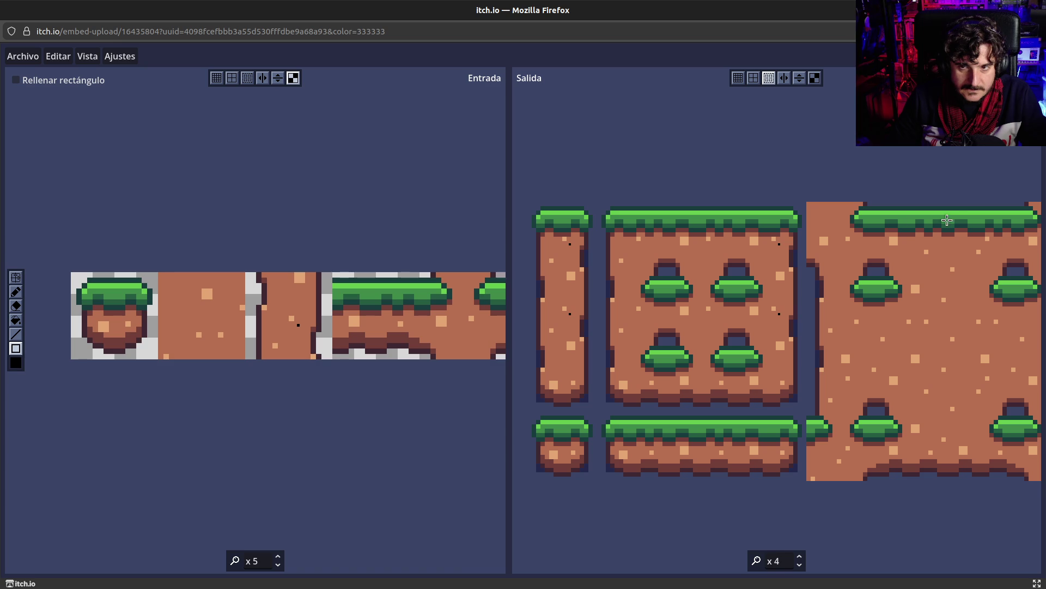
mouse_move(807, 201)
left_mouse_down()
mouse_move(859, 233)
mouse_move(864, 260)
left_mouse_up()
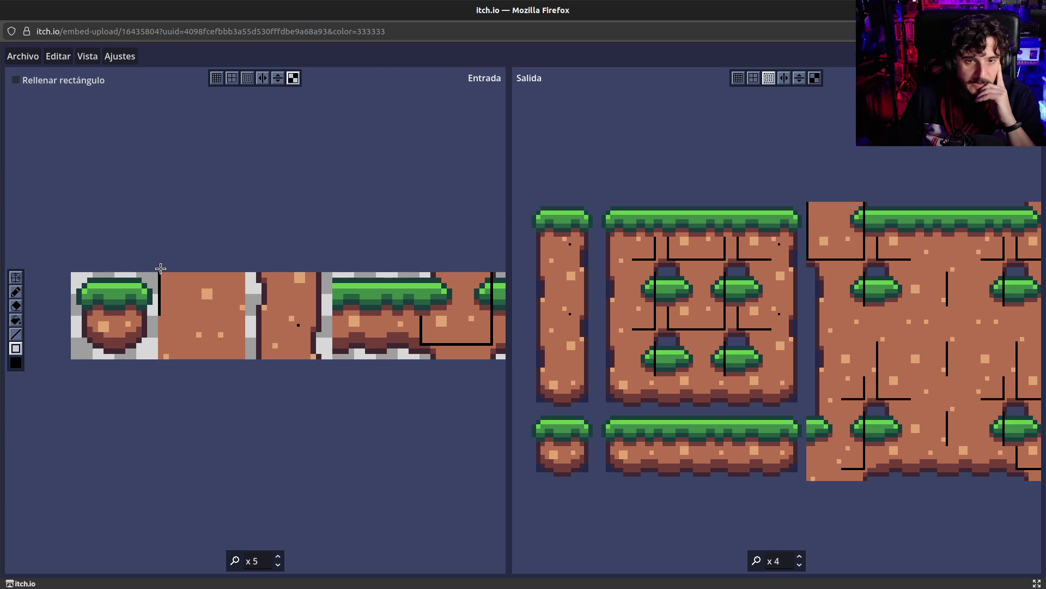
left_click_drag(159, 267, 202, 317)
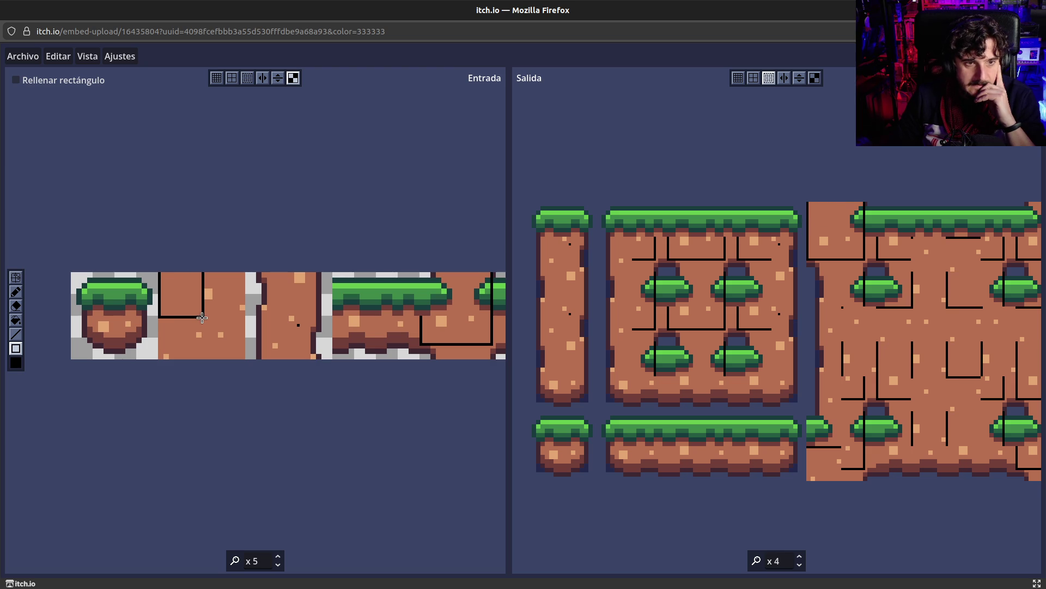
Resize one outline, add a small square outline, zoom Salida out, and undo the last rectangle.
left_click_drag(202, 318, 203, 311)
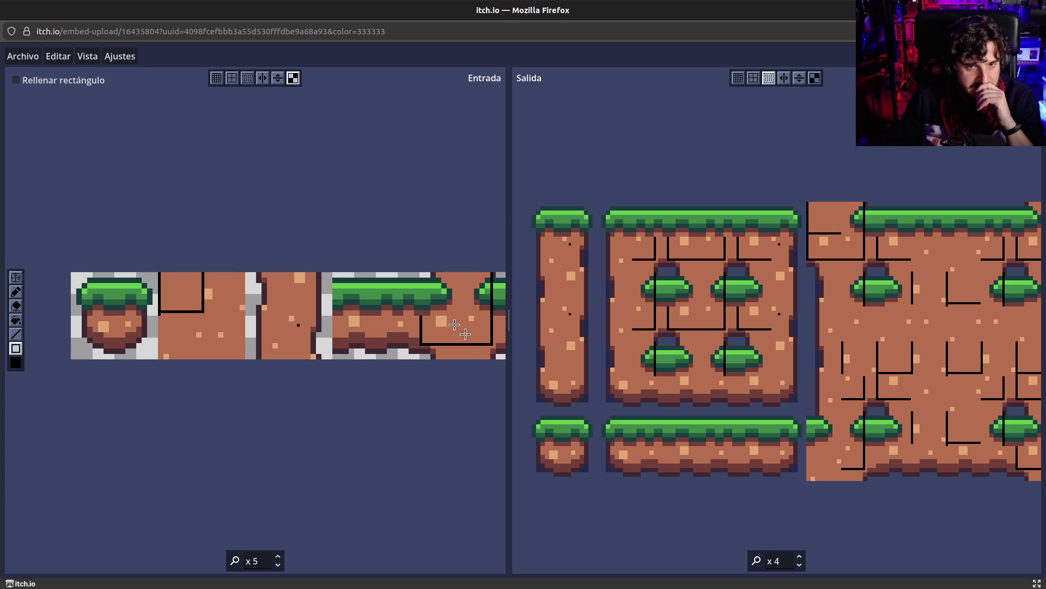
mouse_move(422, 273)
left_mouse_down()
mouse_move(473, 323)
mouse_move(464, 317)
left_mouse_up()
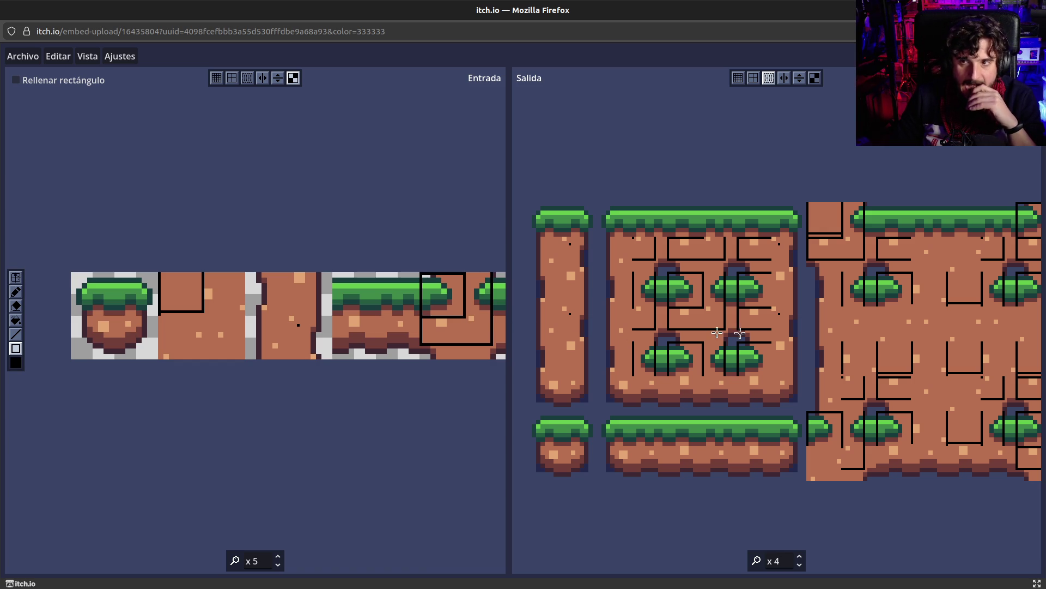
scroll(868, 423, "down", 2)
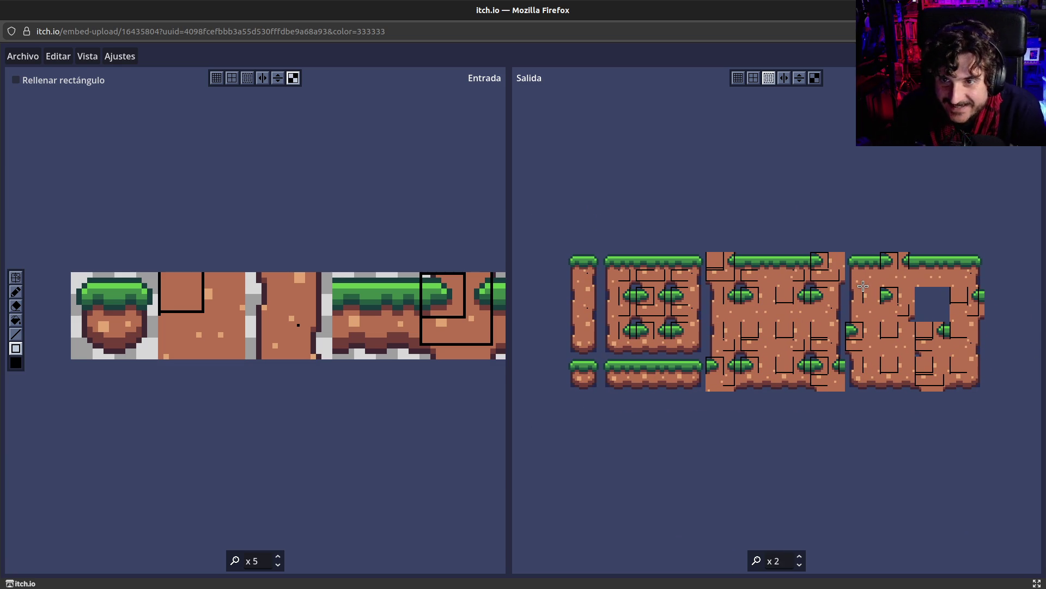
key("ctrl+z")
key("ctrl+z")
key("ctrl+z")
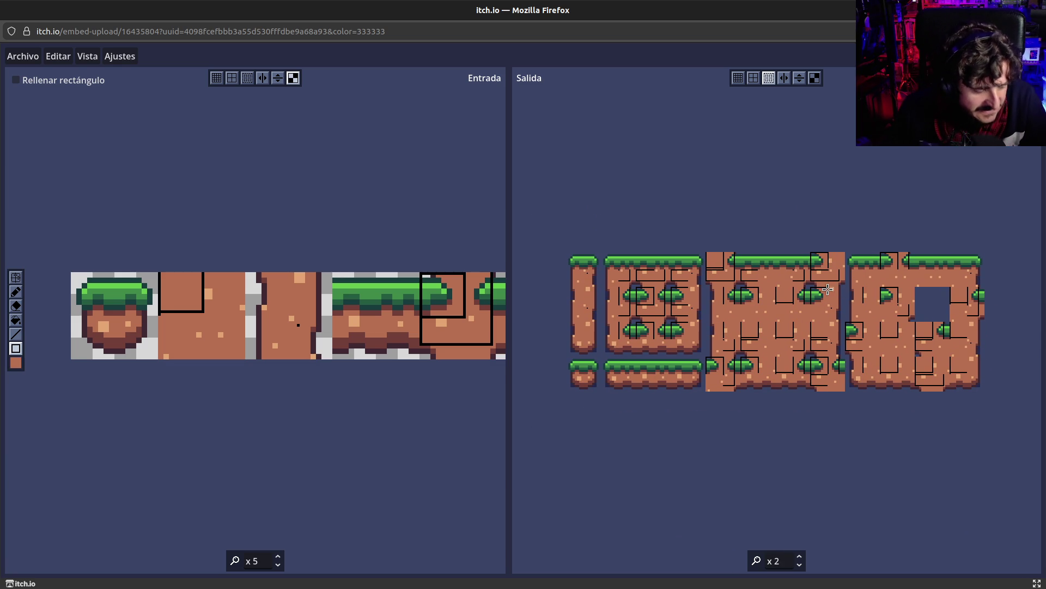
Undo the remaining black rectangle outline and scroll the Salida output to check the restored tiles.
key("ctrl+z")
key("ctrl+z")
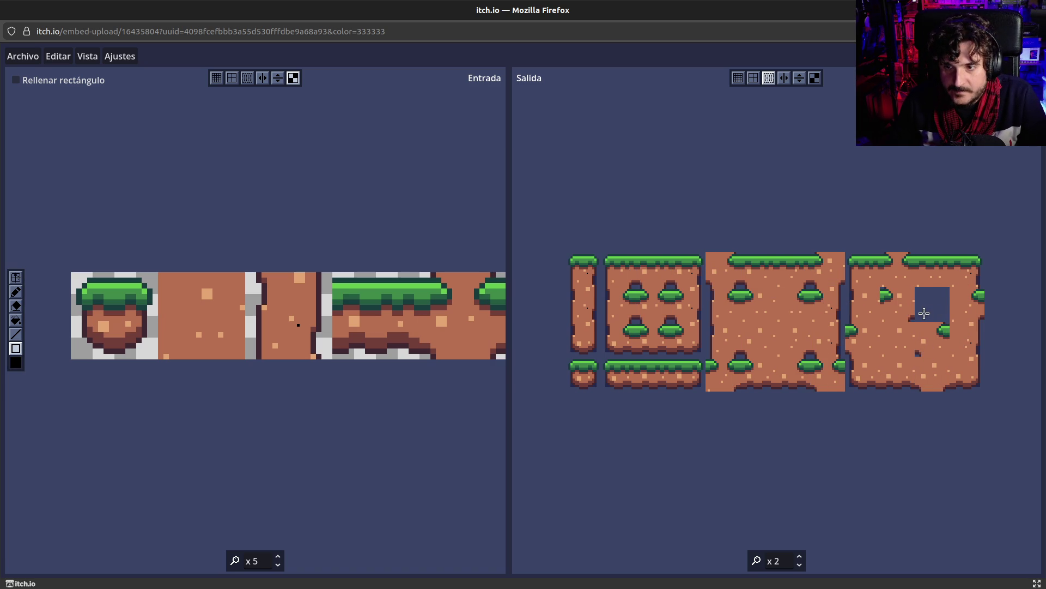
scroll(948, 317, "up", 5)
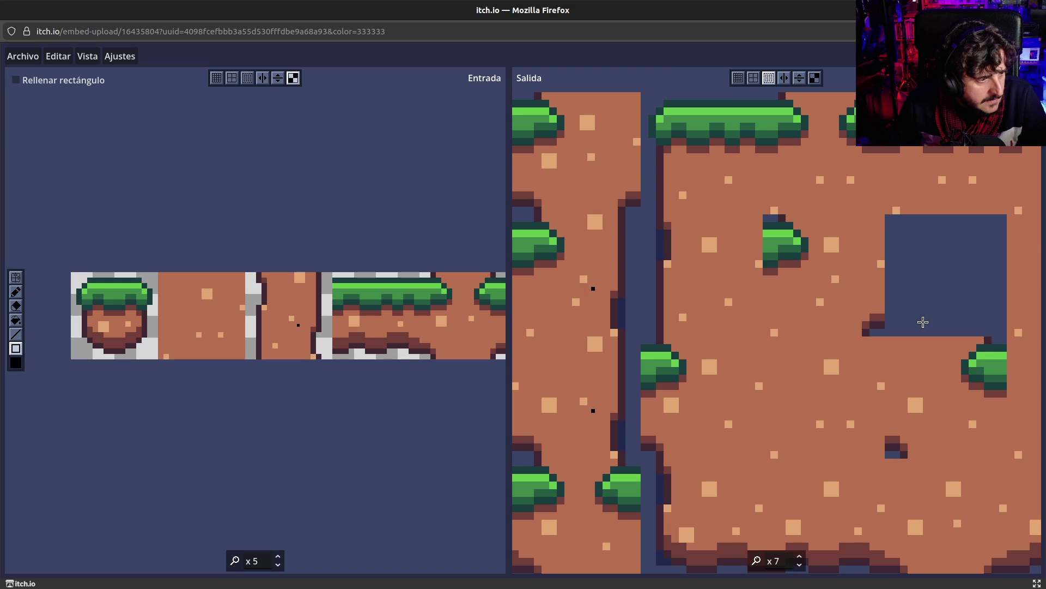
scroll(923, 322, "down", 4)
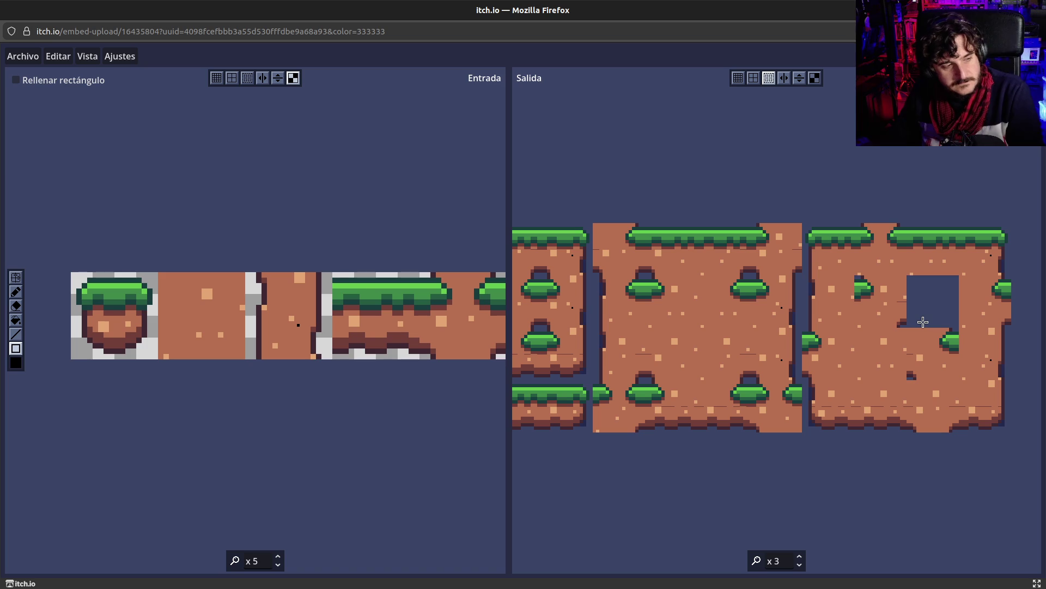
scroll(923, 321, "up", 1)
scroll(923, 322, "down", 1)
scroll(922, 322, "up", 1)
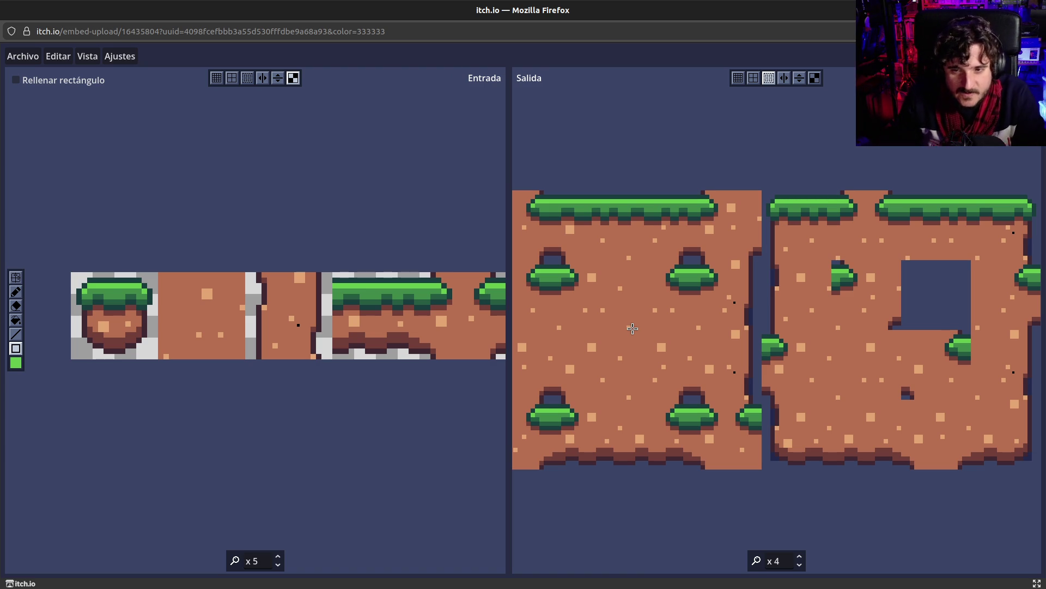
scroll(632, 328, "down", 3)
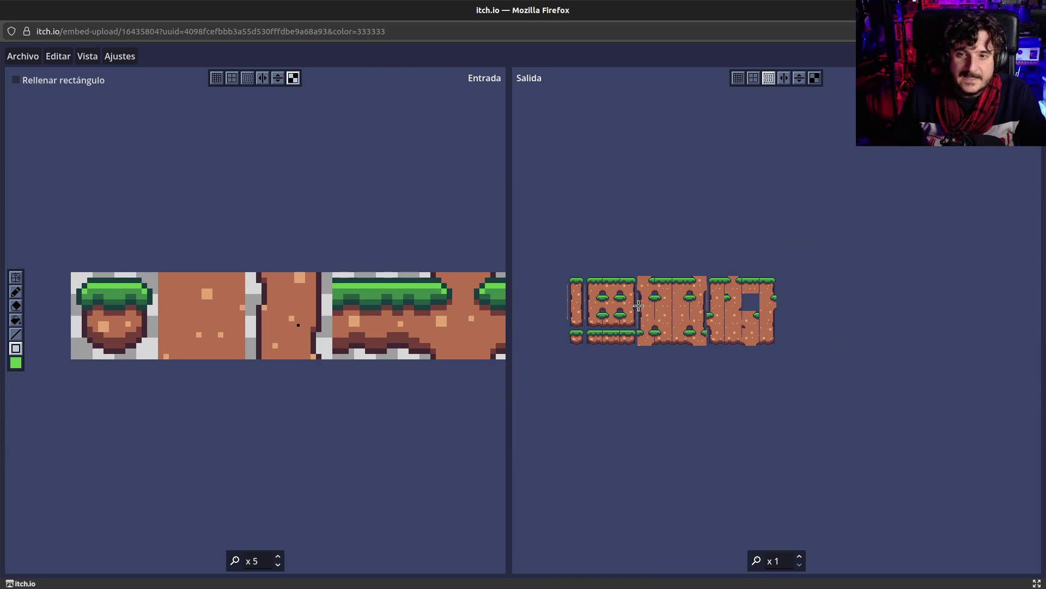
left_click_drag(632, 315, 645, 322)
scroll(645, 322, "up", 2)
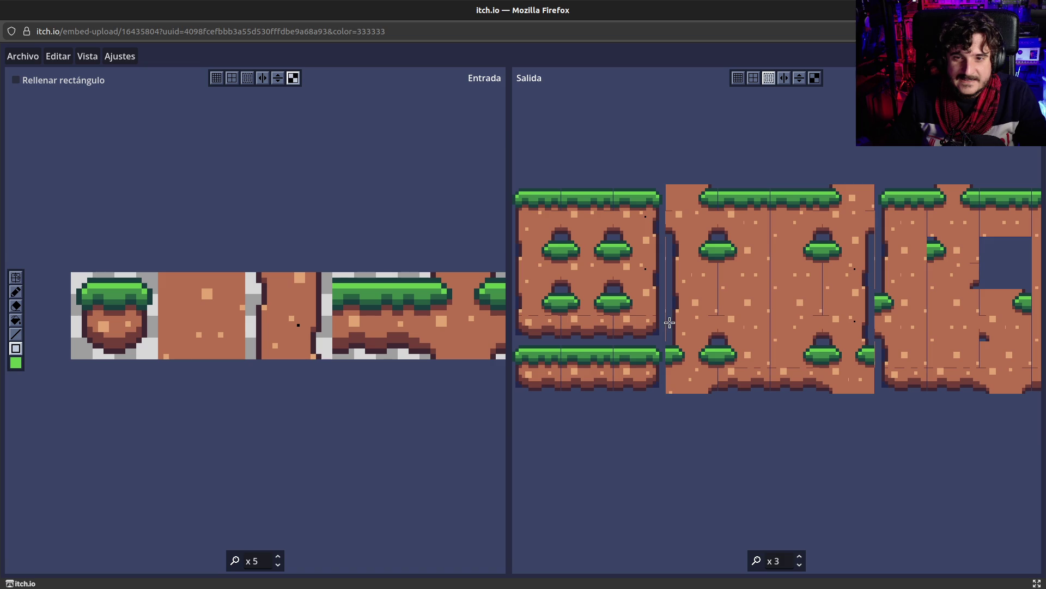
scroll(678, 310, "up", 2)
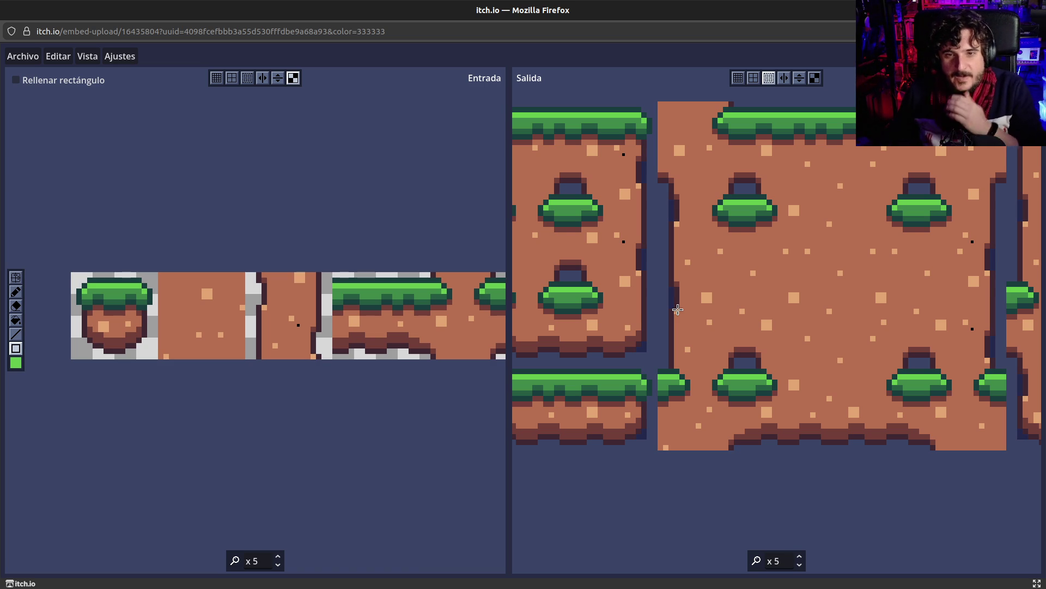
scroll(677, 309, "down", 3)
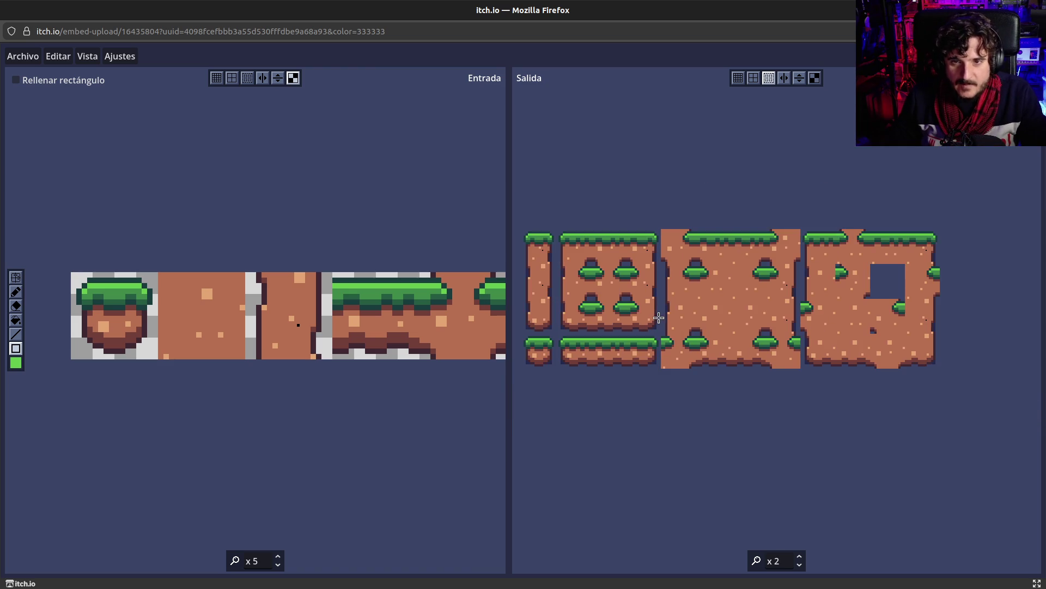
scroll(691, 298, "up", 1)
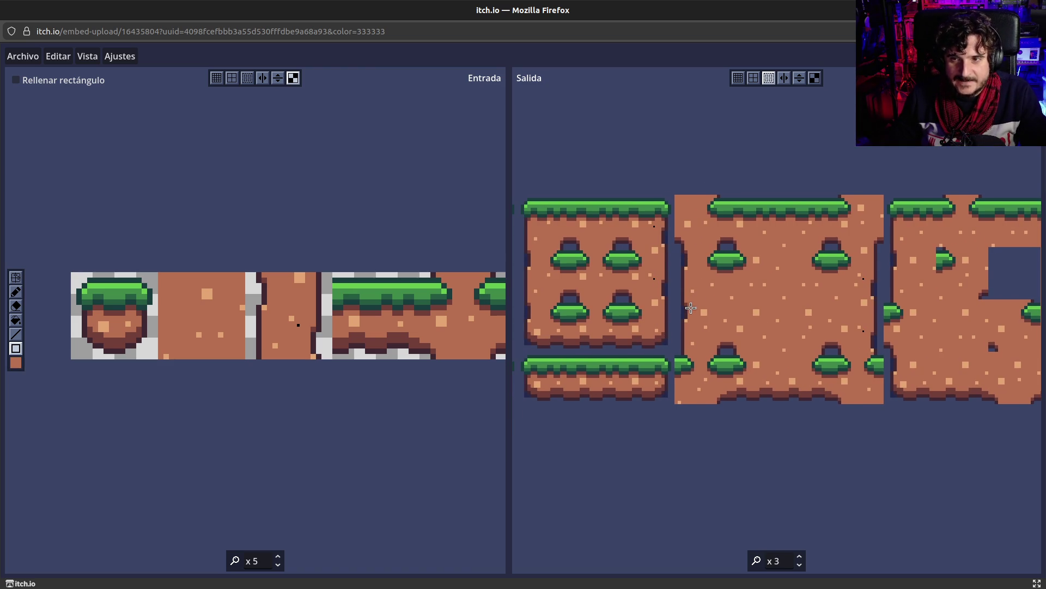
scroll(691, 300, "down", 2)
scroll(690, 310, "up", 1)
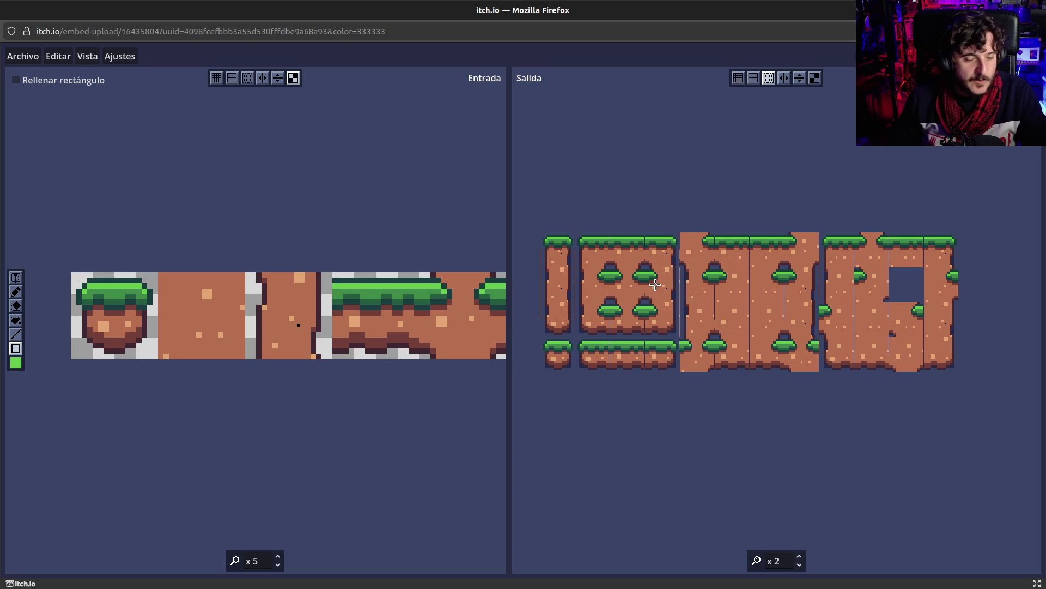
scroll(651, 292, "up", 3)
scroll(654, 286, "up", 1)
scroll(655, 284, "down", 2)
scroll(656, 284, "up", 1)
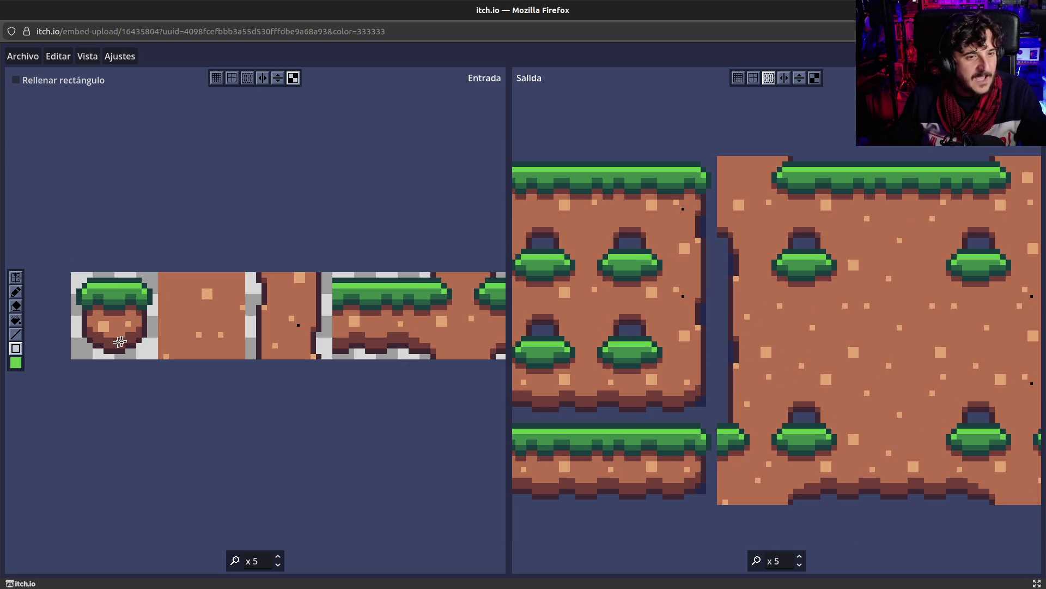
scroll(676, 322, "down", 1)
scroll(676, 324, "down", 1)
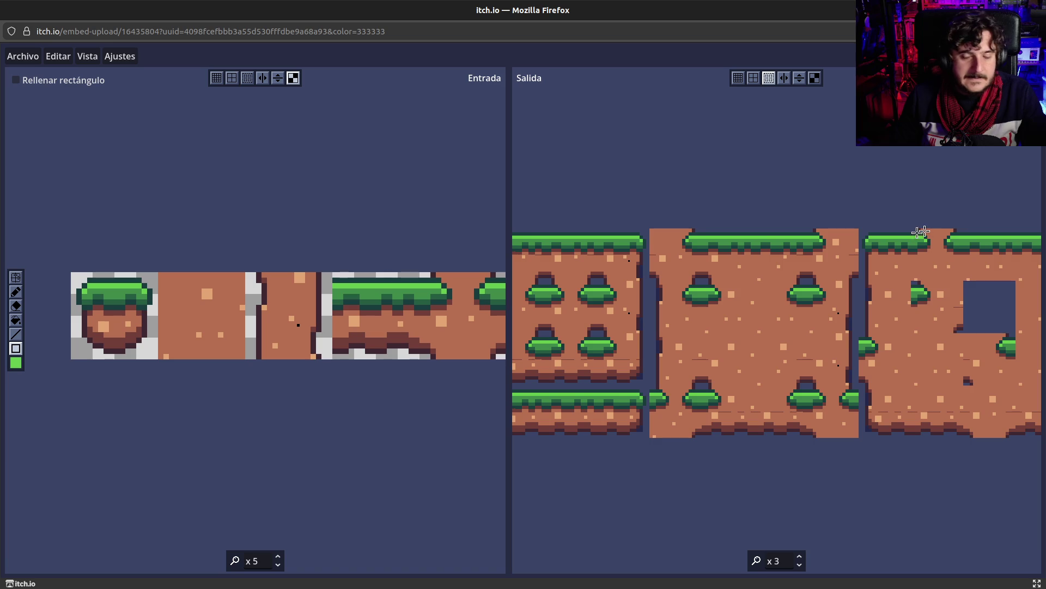
scroll(924, 240, "up", 1)
scroll(922, 250, "down", 2)
scroll(882, 277, "up", 2)
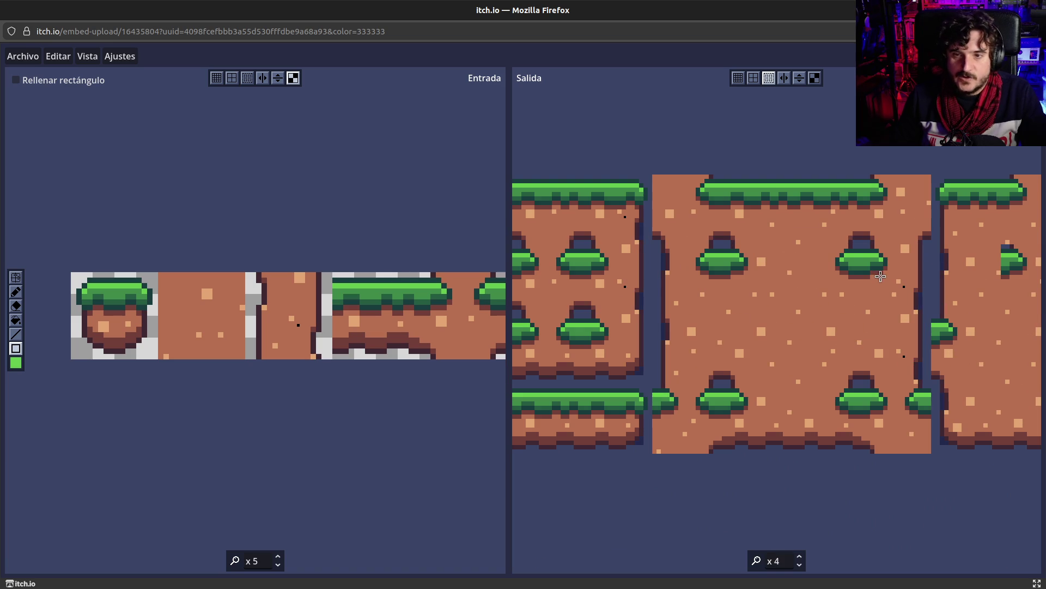
scroll(878, 278, "down", 3)
scroll(855, 283, "up", 1)
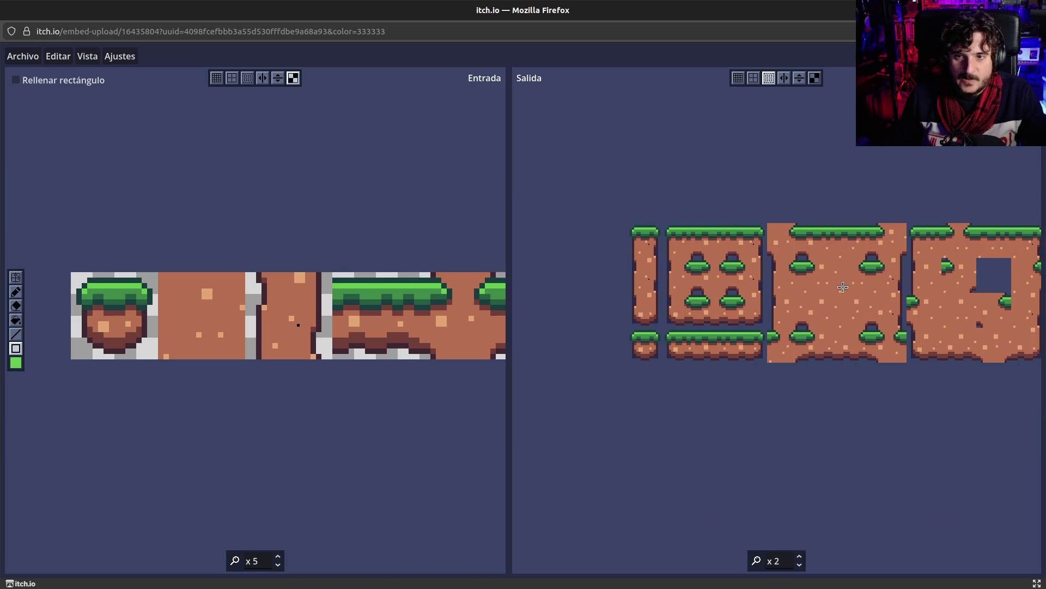
Pan the output, sample the brown dirt colour from the dirt wall tile, and zoom Entrada in.
left_click_drag(855, 282, 812, 309)
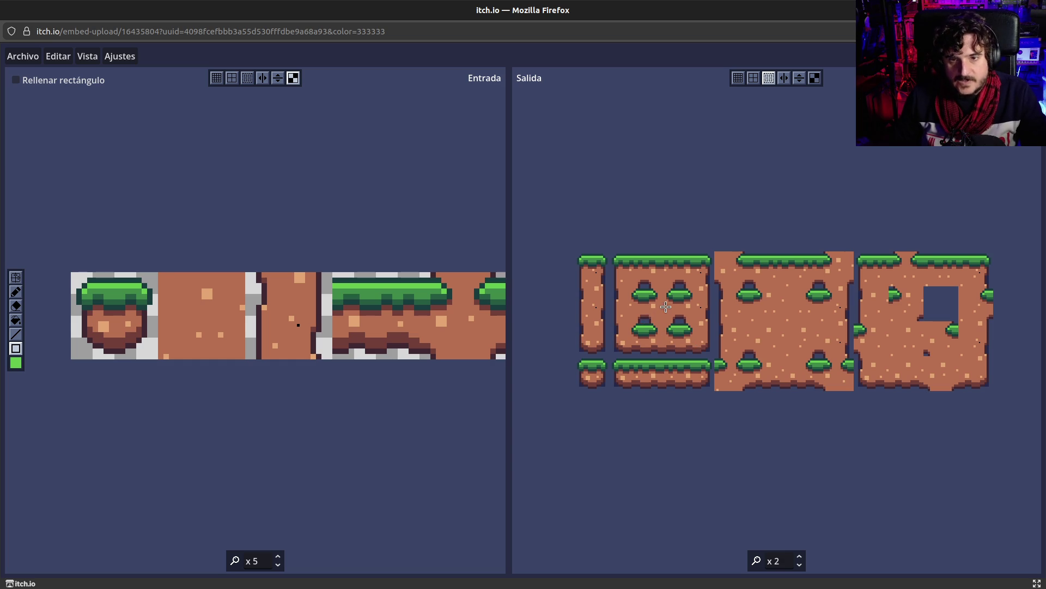
scroll(666, 306, "up", 2)
scroll(666, 307, "down", 1)
right_click(594, 295)
right_click(278, 172)
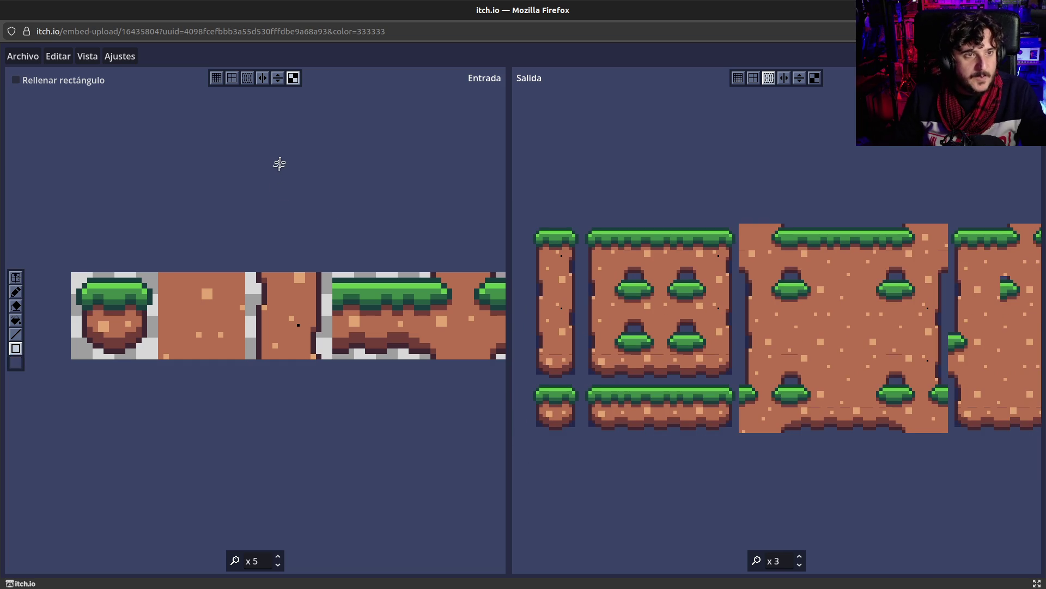
right_click(295, 308)
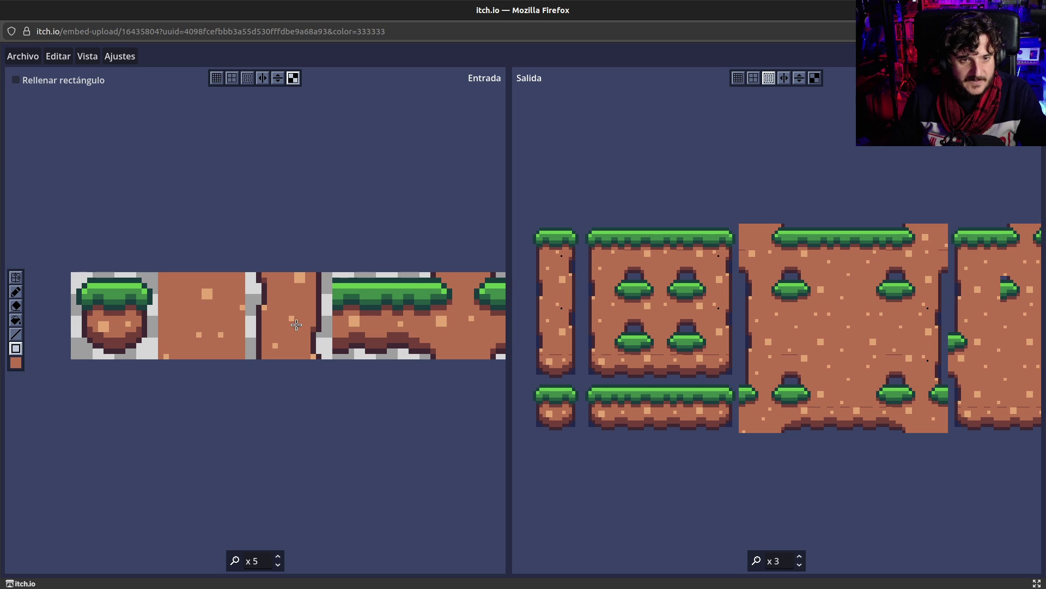
scroll(297, 334, "up", 4)
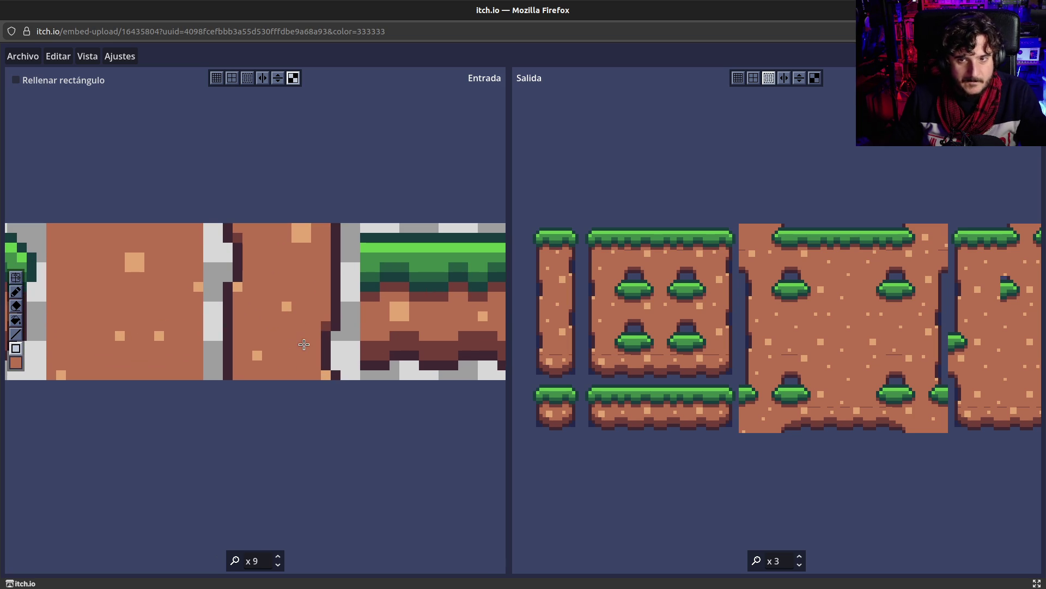
Try a brown paint stroke in the light dirt square, undo it, and sample dark green grass.
left_click(752, 342)
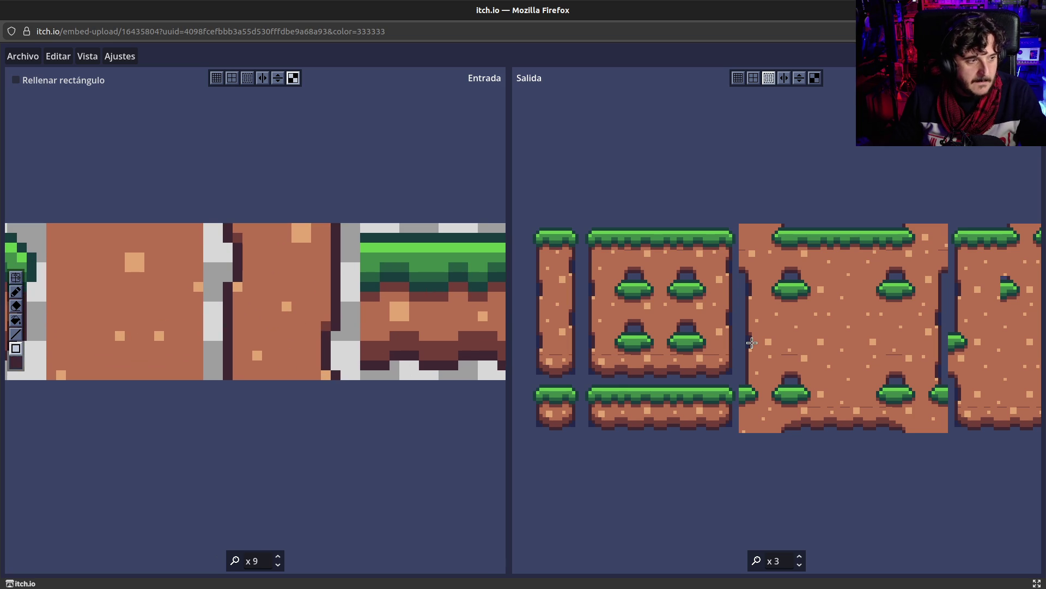
left_click(752, 343)
scroll(752, 342, "down", 2)
scroll(752, 343, "up", 2)
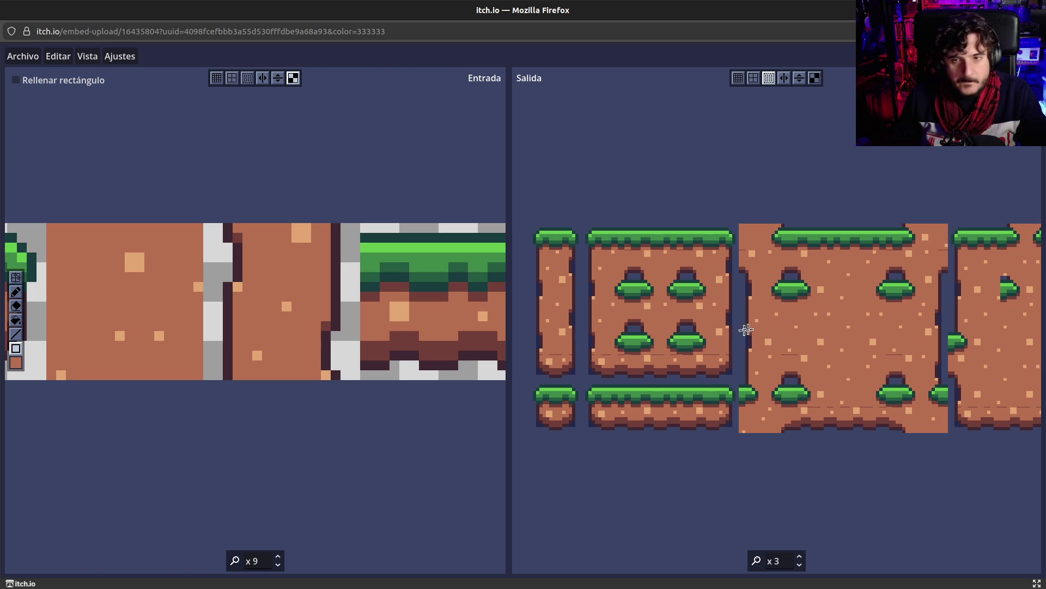
mouse_move(800, 324)
left_mouse_down()
mouse_move(794, 300)
mouse_move(825, 270)
left_mouse_up()
key("ctrl+z")
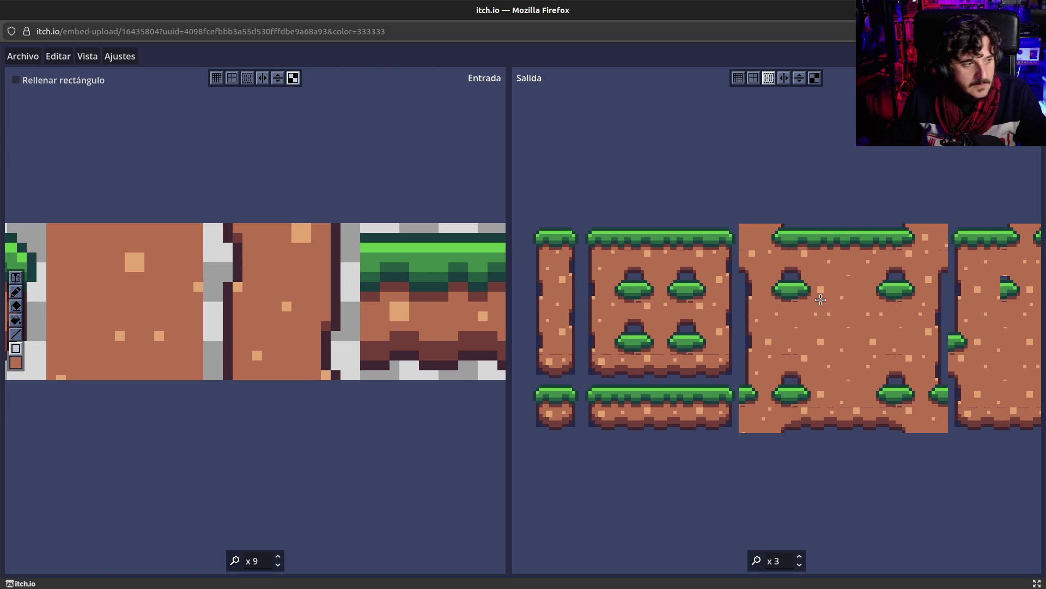
right_click(812, 299)
right_click(807, 292)
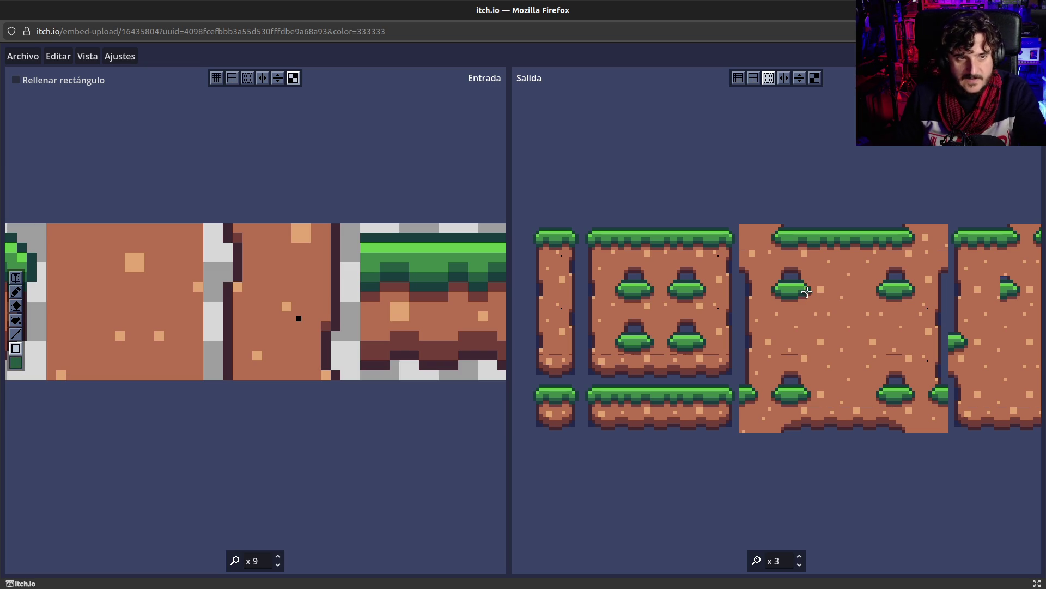
Cancel the Firefox quit prompt and bring the separate itch.io tile editor window forward.
key("ctrl+q")
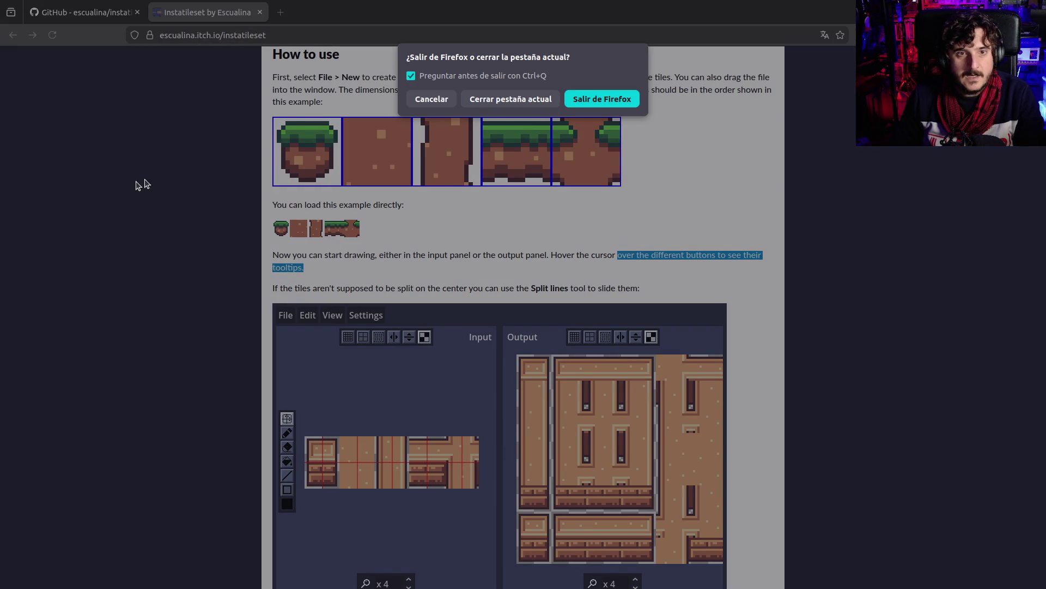
left_click(440, 99)
key("alt+Tab")
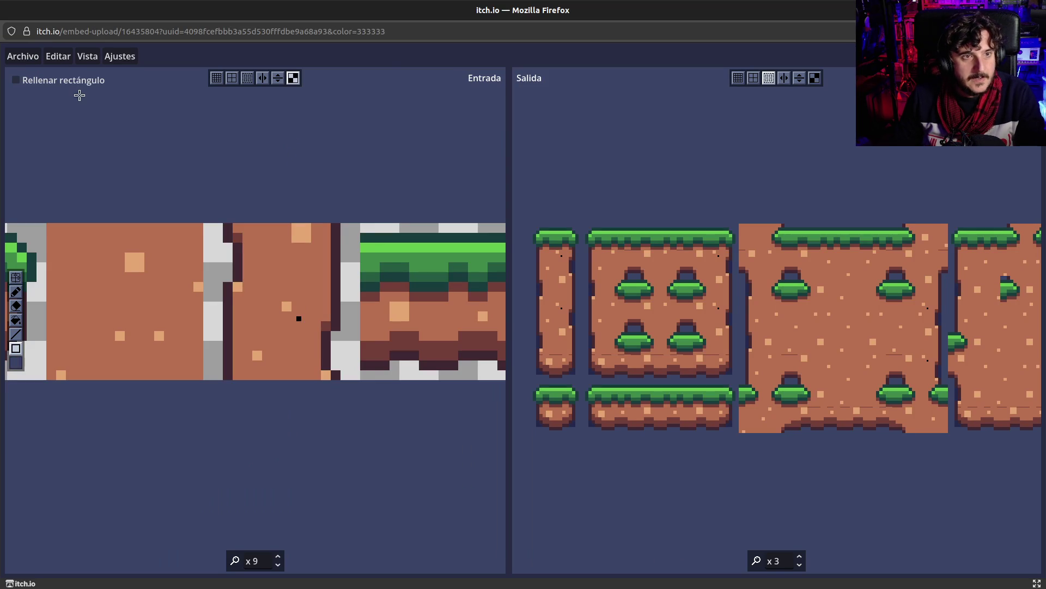
key("alt+Tab")
key("alt+Tab")
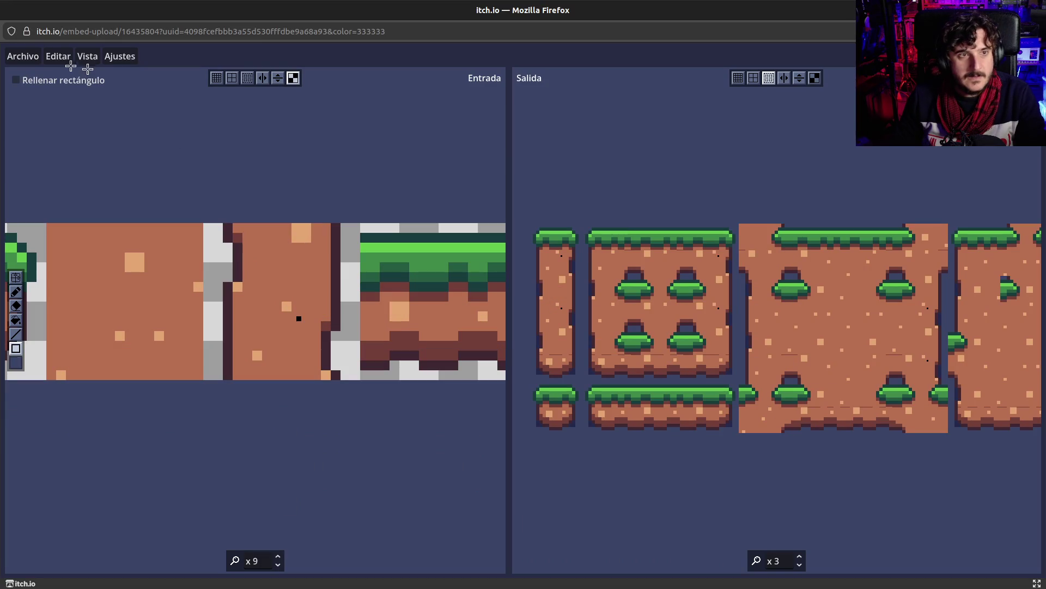
right_click(161, 273)
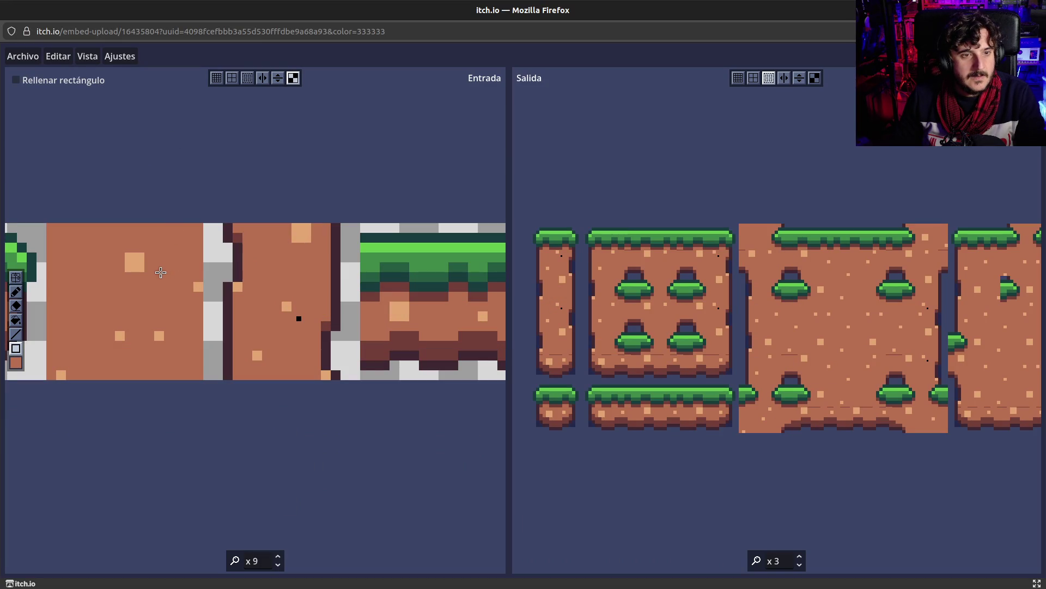
key("super")
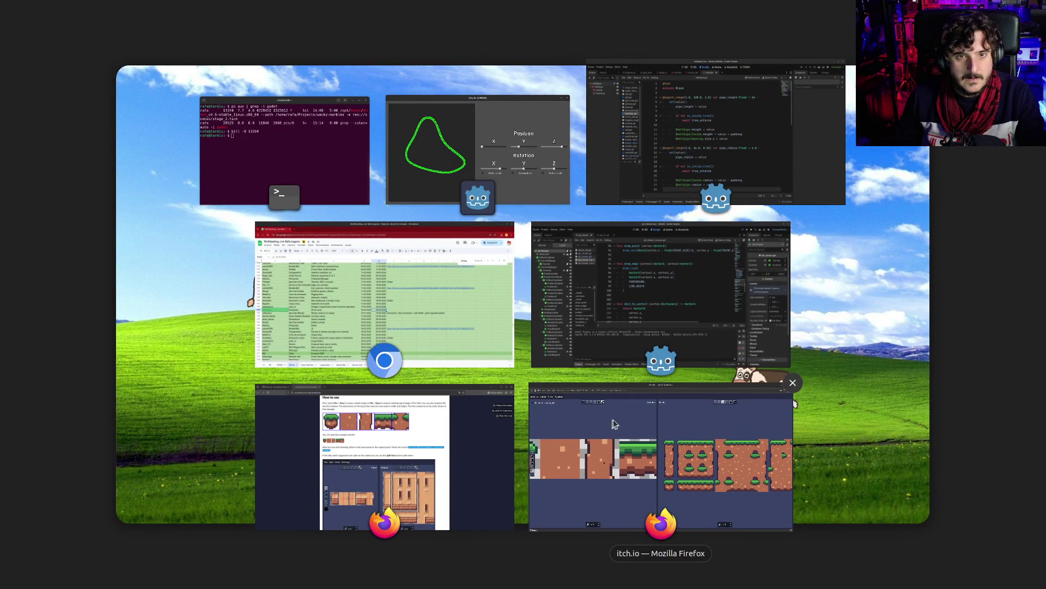
left_click(613, 416)
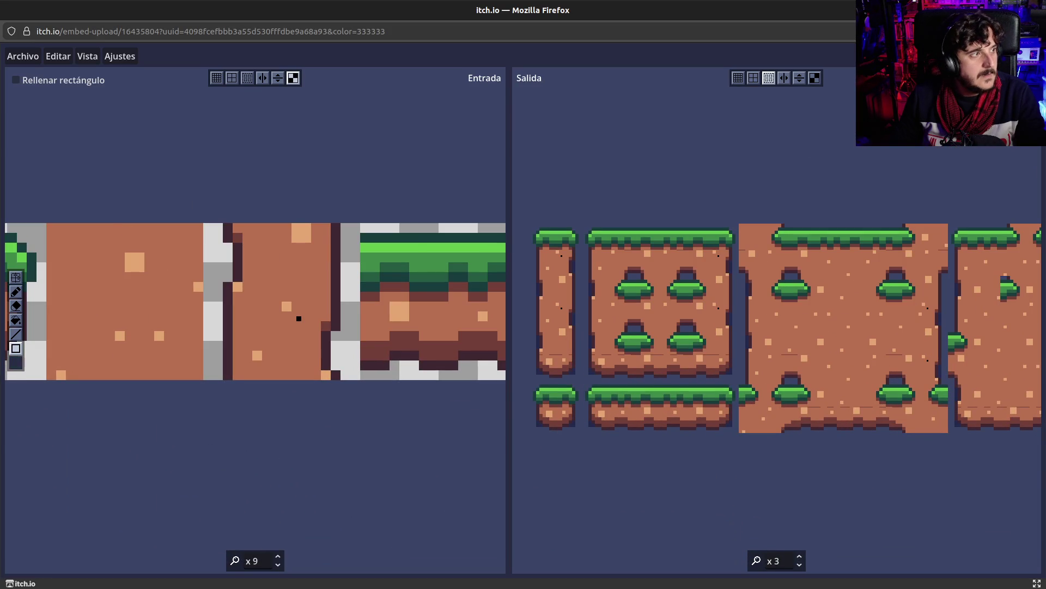
key("super")
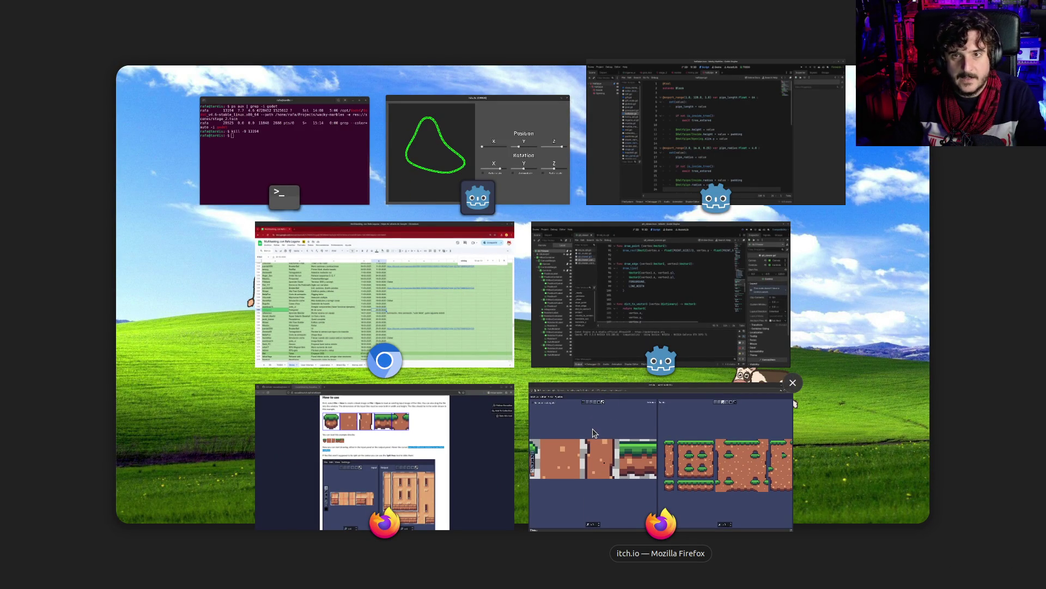
left_click(626, 448)
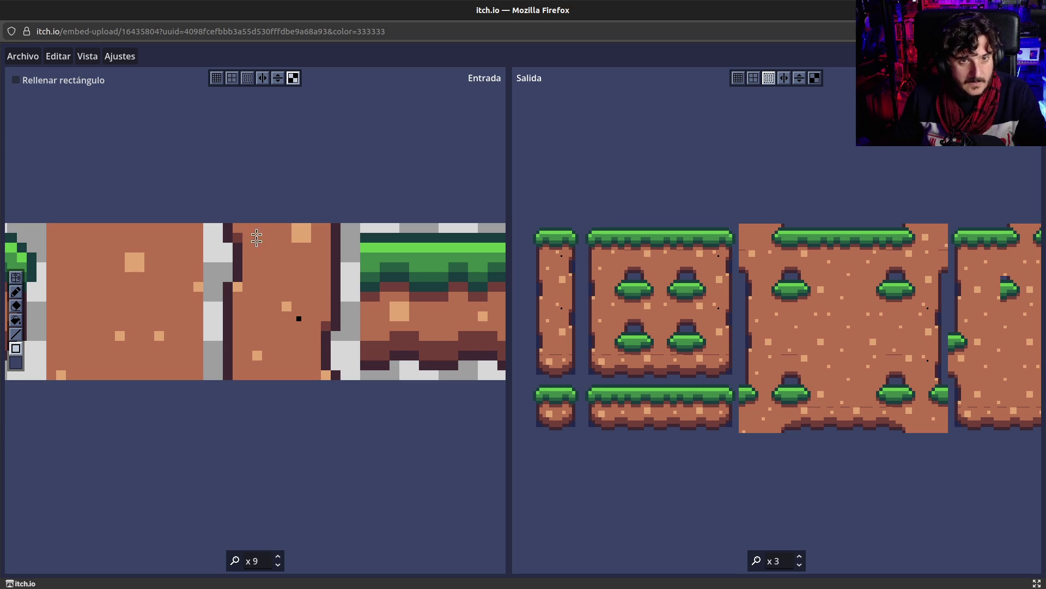
left_click_drag(255, 240, 325, 273)
left_click(86, 56)
left_click(57, 56)
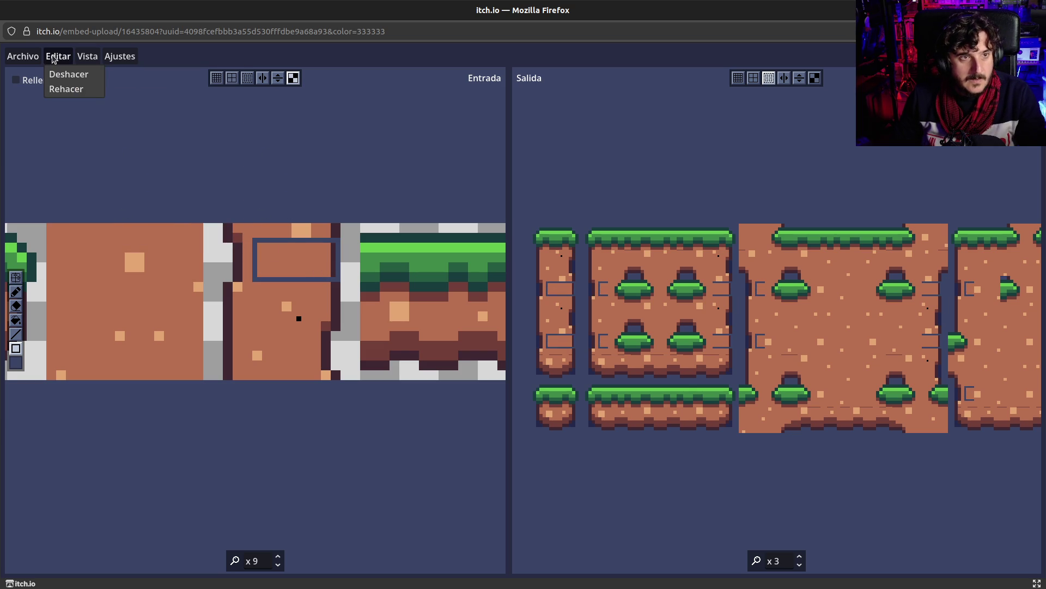
left_click(169, 88)
key("ctrl+z")
left_click(69, 57)
left_click(70, 56)
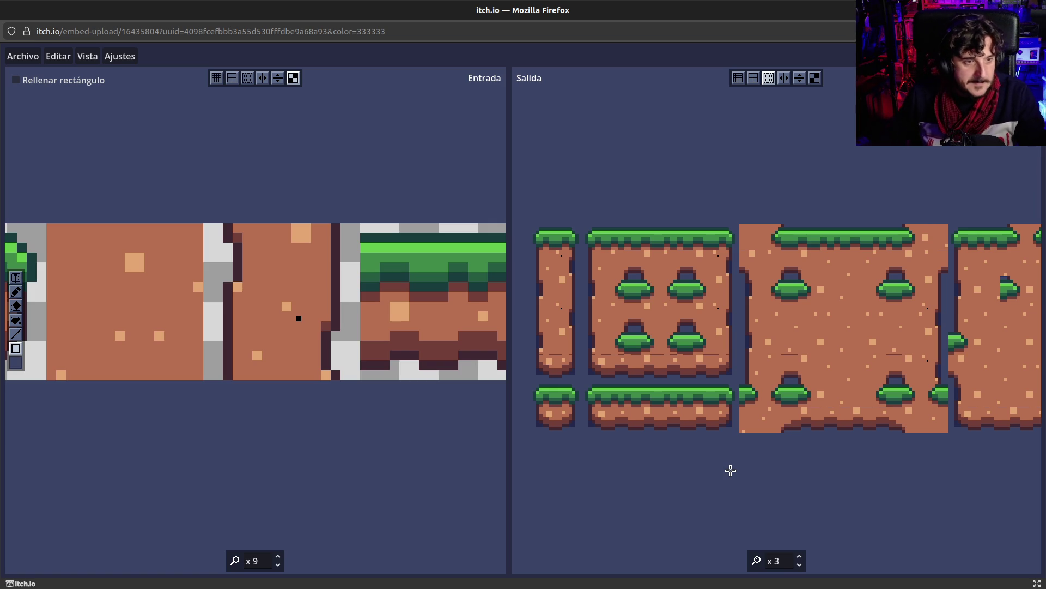
left_click(16, 320)
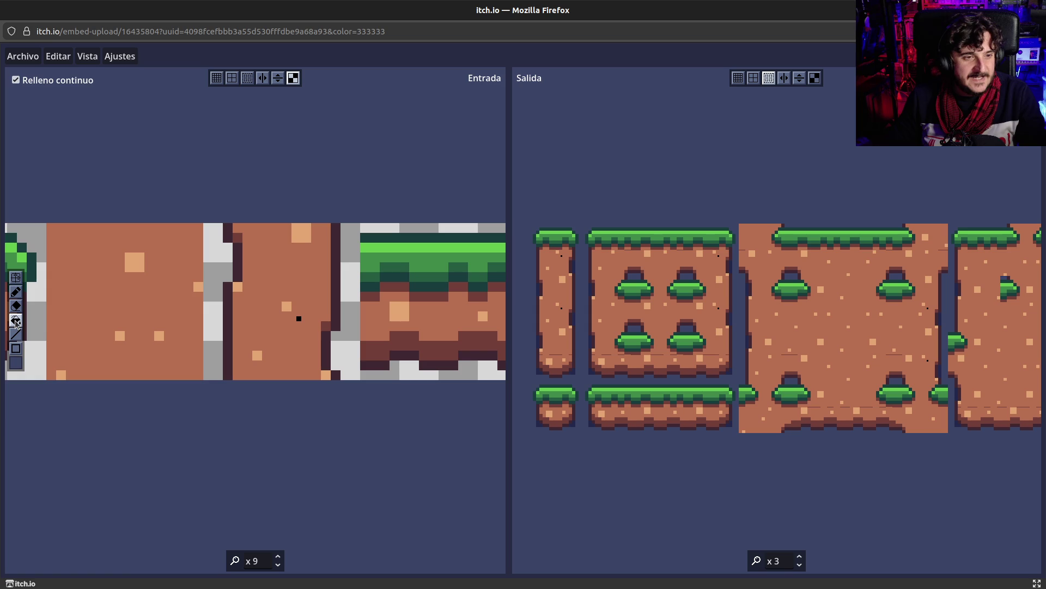
Test continuous flood fills on the soil and grass strip with brown, undoing each fill.
left_click(158, 362)
key("ctrl+z")
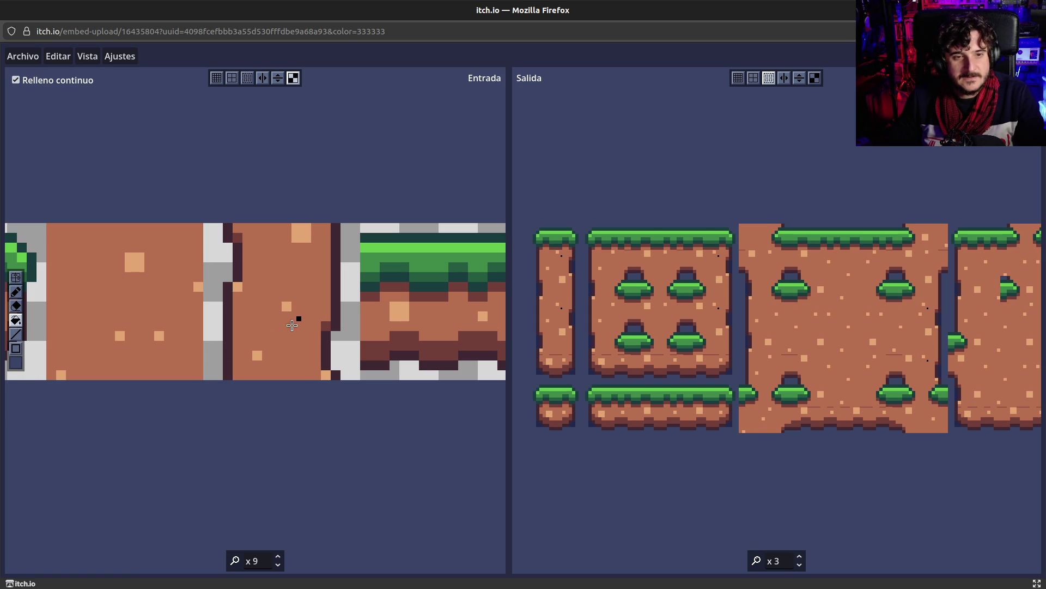
right_click(295, 354)
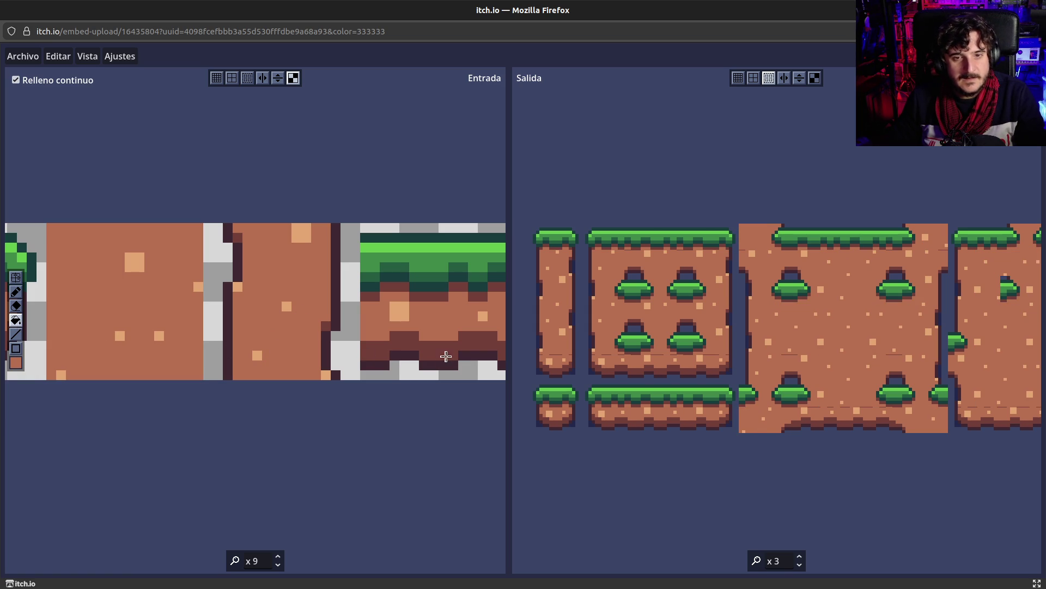
left_click(415, 245)
key("ctrl+z")
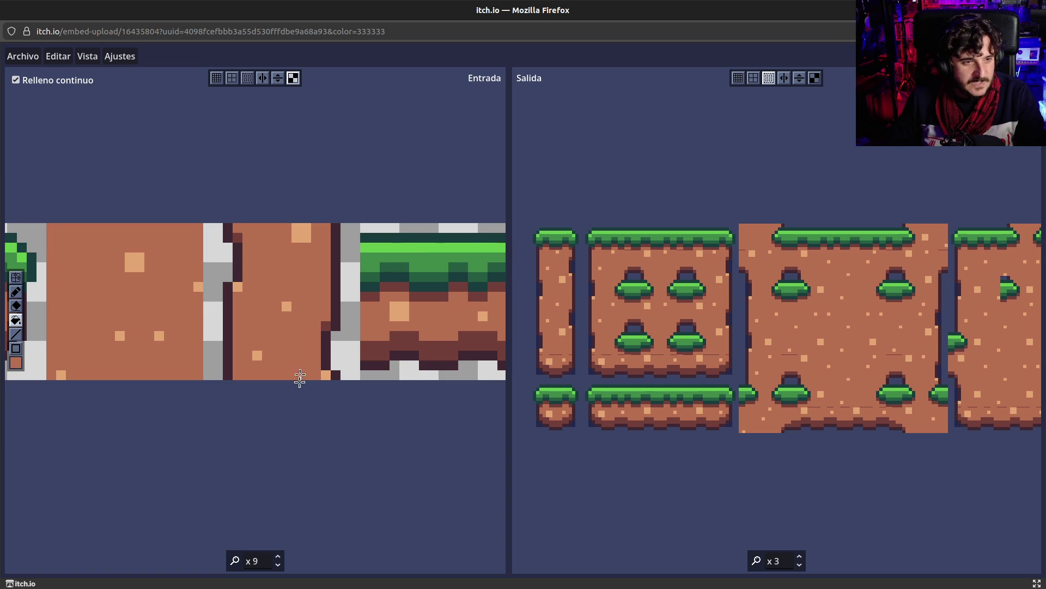
Zoom Entrada to x4, test and undo a brown fill on the grass tops, then pick bush green.
scroll(299, 388, "down", 3)
scroll(299, 388, "down", 1)
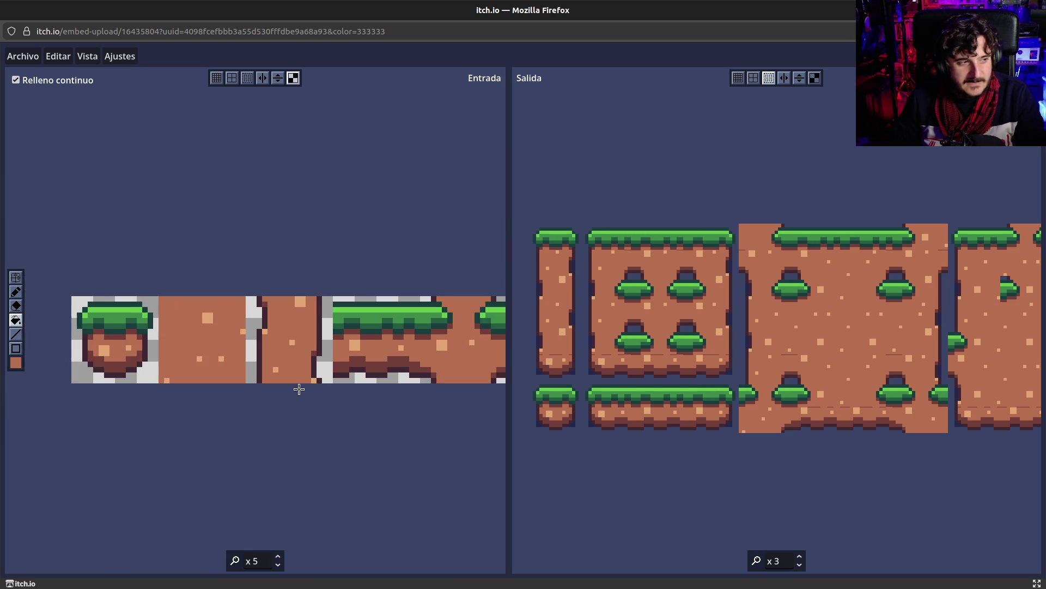
scroll(298, 388, "down", 1)
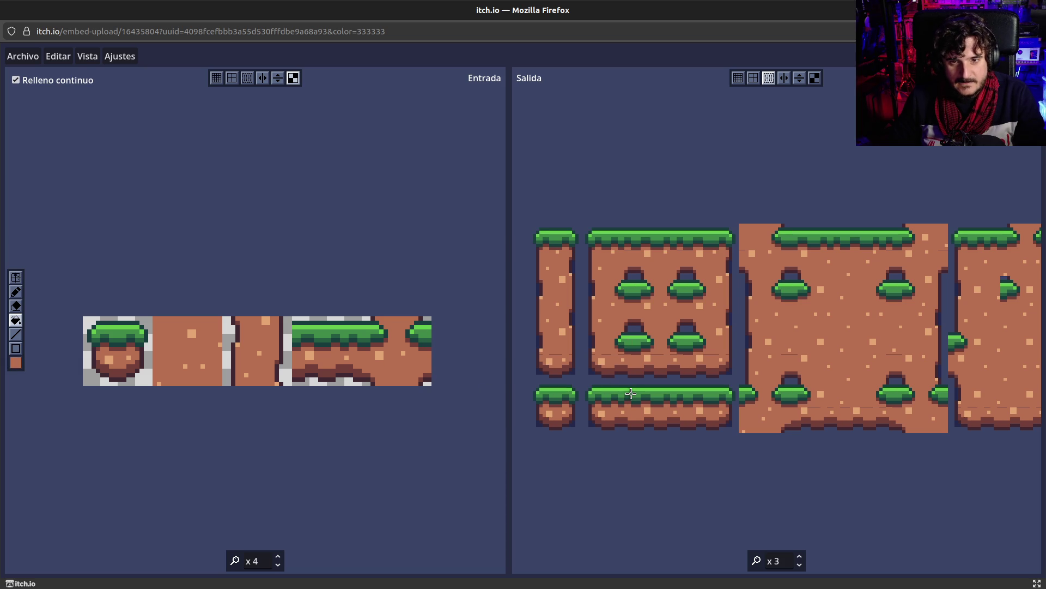
left_click(744, 390)
key("ctrl+z")
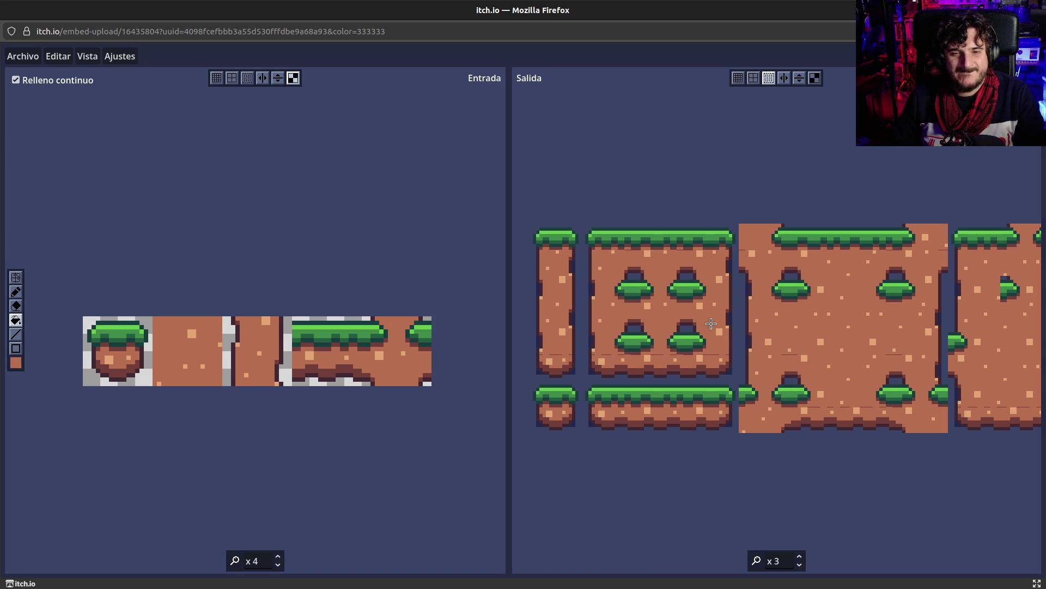
right_click(634, 341)
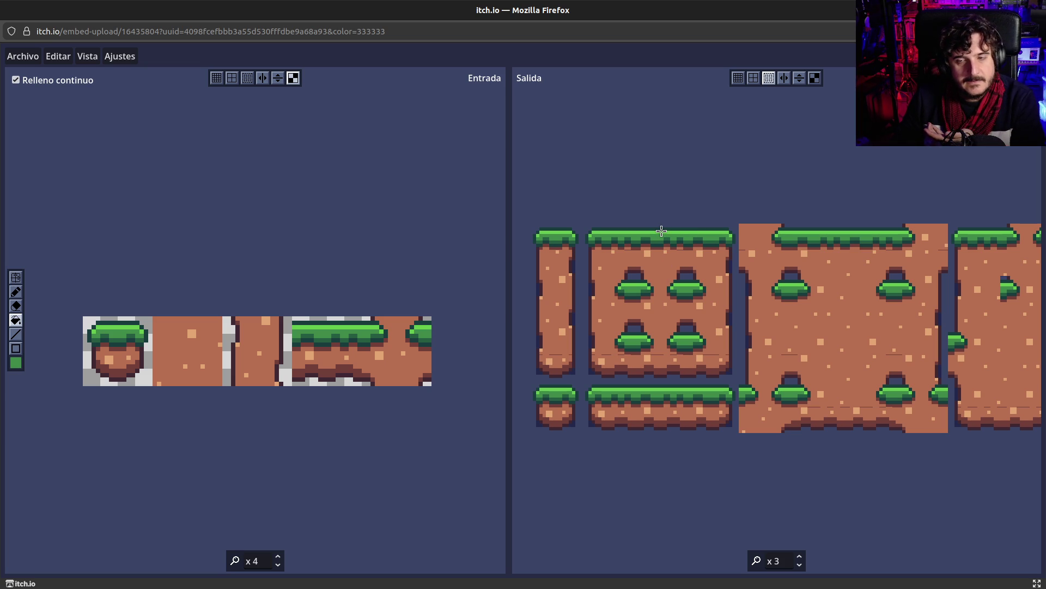
scroll(804, 362, "down", 1)
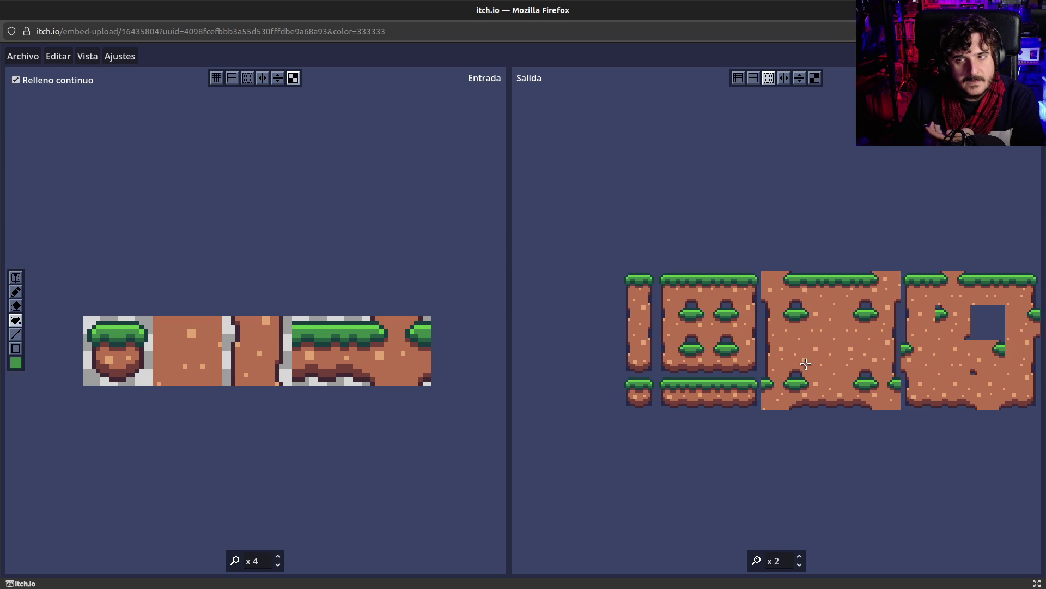
Pan and zoom the Salida preview, then show the red split lines over the input strip.
mouse_move(820, 364)
left_mouse_down()
mouse_move(762, 367)
mouse_move(749, 351)
left_mouse_up()
scroll(770, 351, "up", 1)
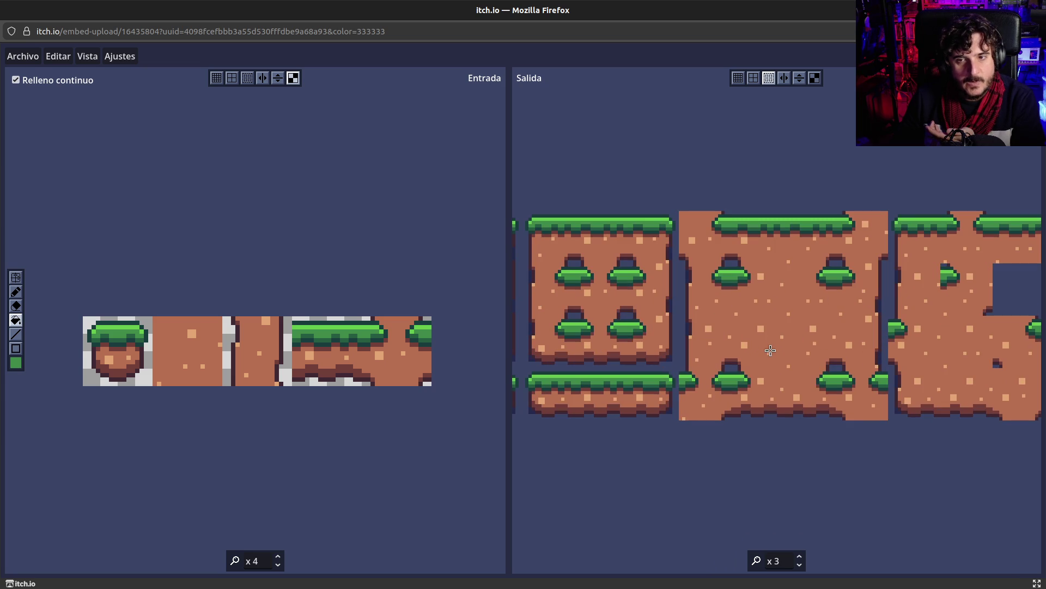
scroll(770, 350, "down", 1)
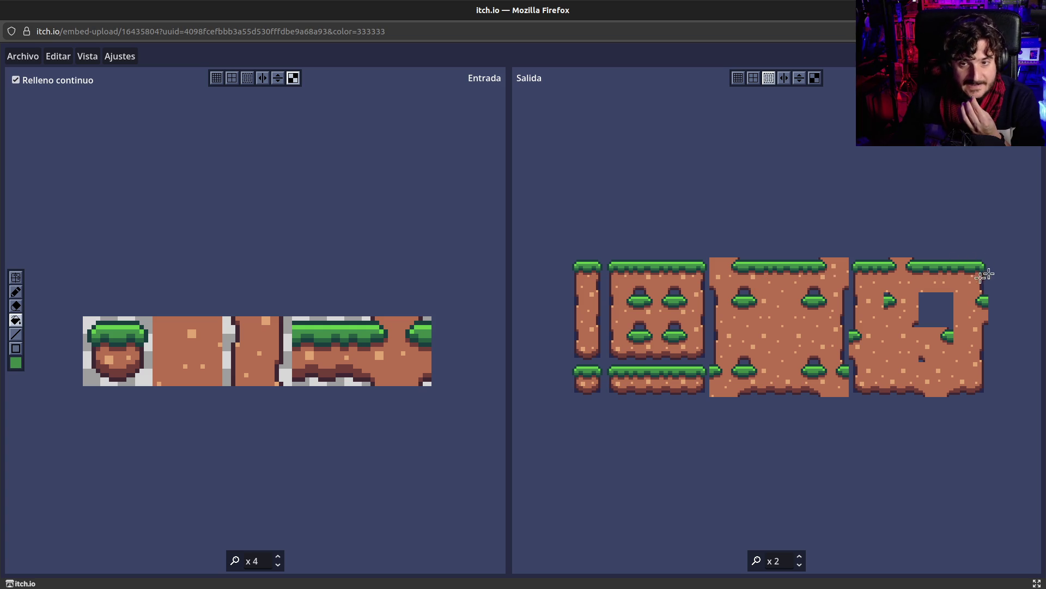
scroll(987, 266, "up", 2)
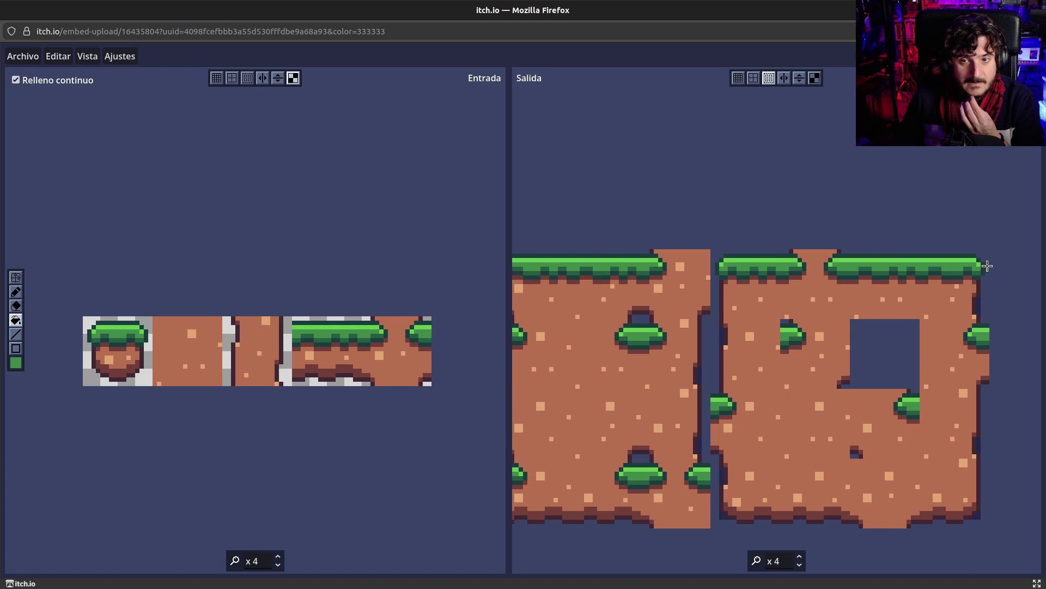
scroll(909, 286, "down", 1)
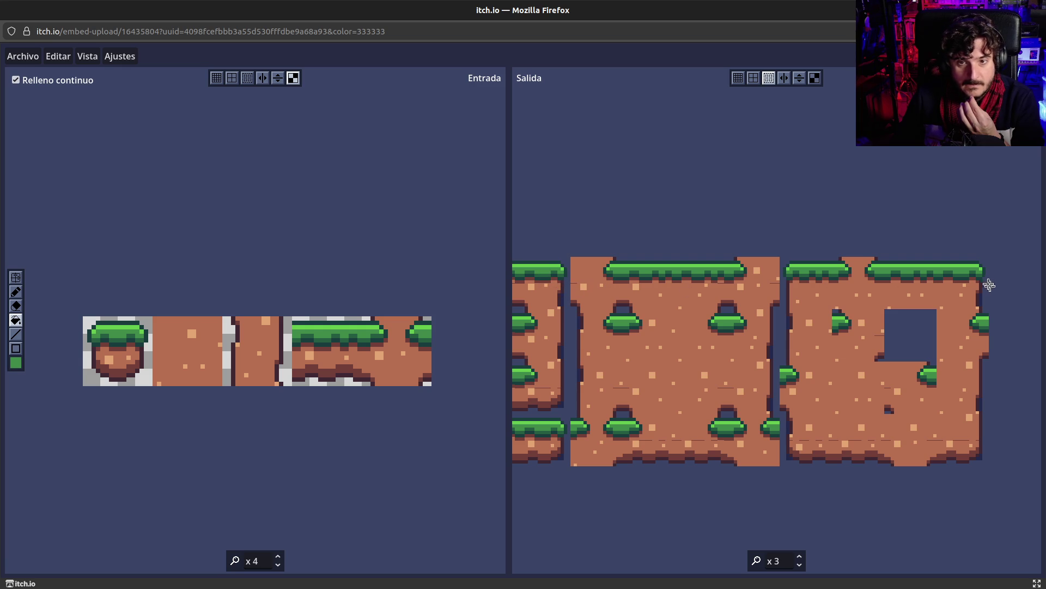
left_click(16, 277)
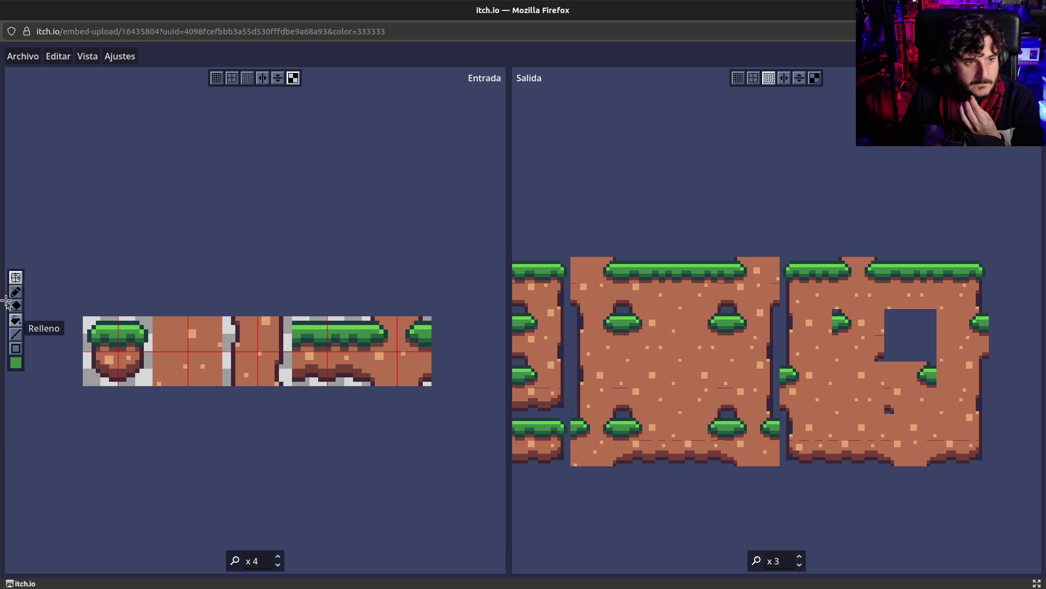
Hide the split lines and set the rectangle tool's drawing colour to dark red.
left_click(15, 320)
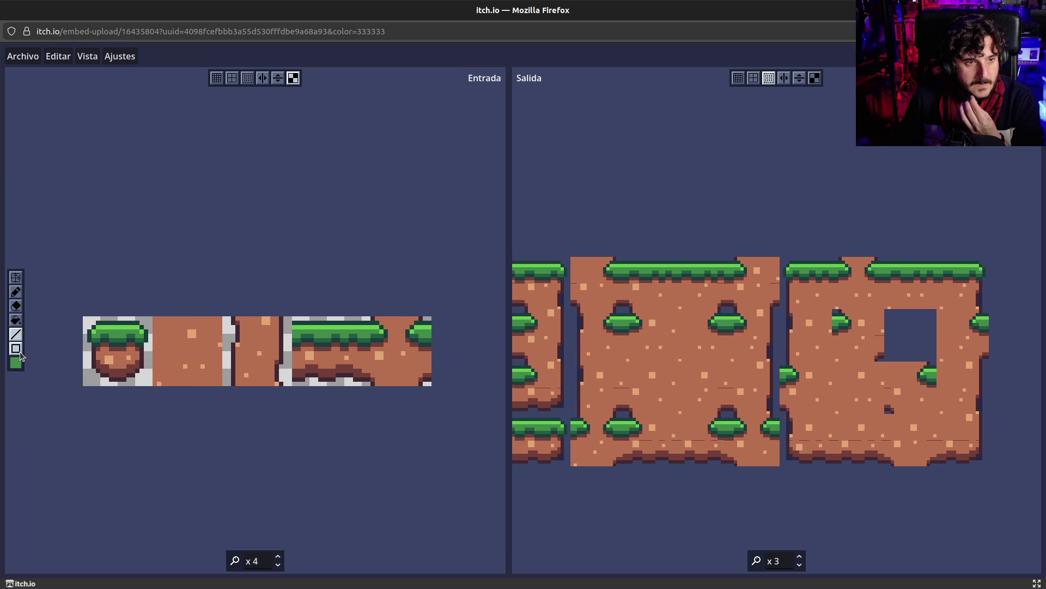
left_click(19, 352)
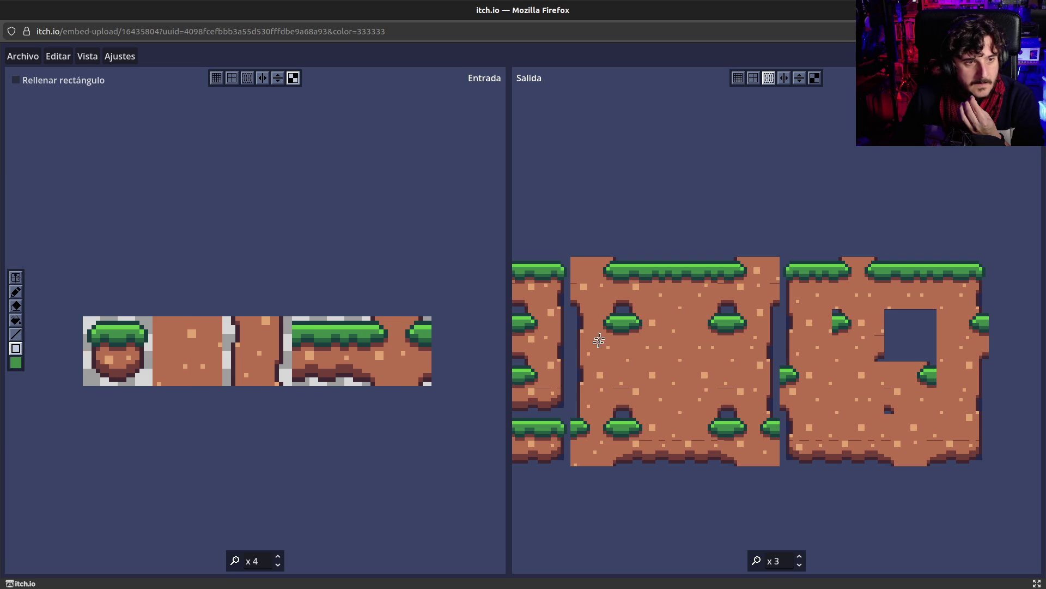
left_click(15, 362)
left_click(155, 185)
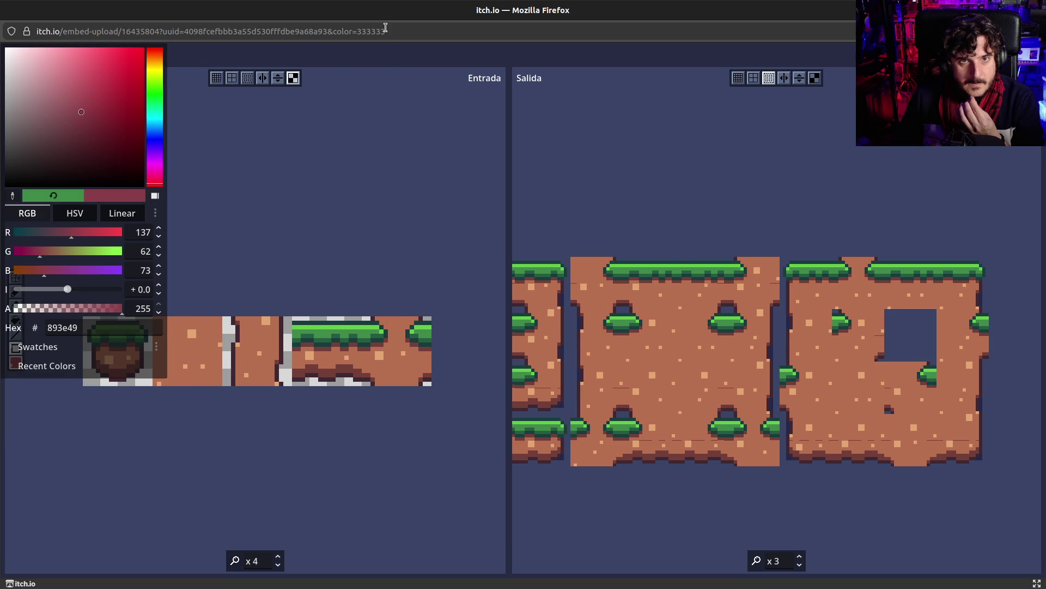
left_click(410, 85)
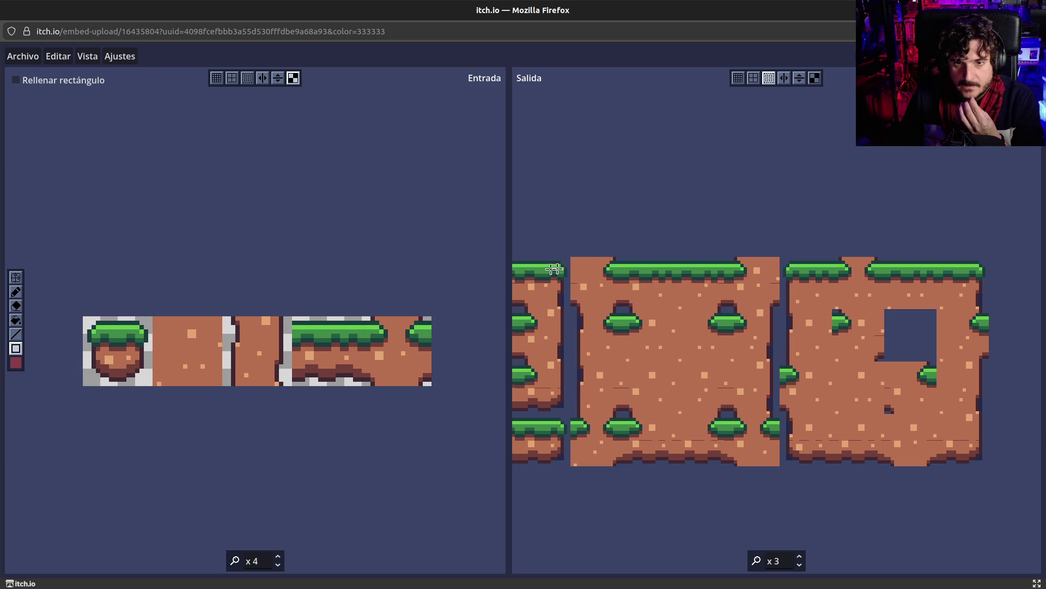
Draw a dark red rectangle outline across the grass tiles, then undo it.
left_click_drag(542, 264, 564, 286)
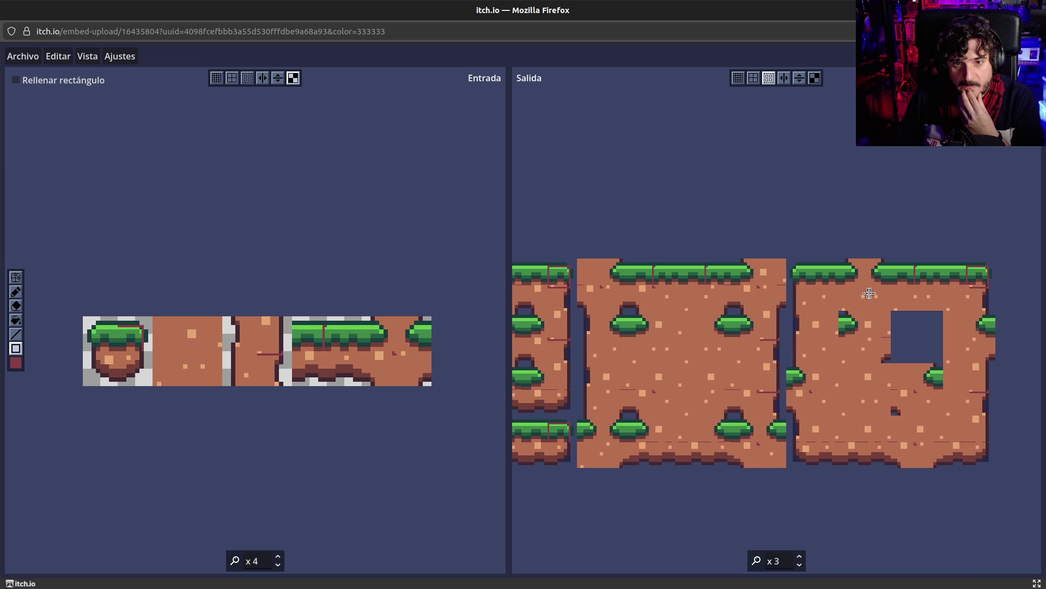
scroll(872, 294, "up", 1)
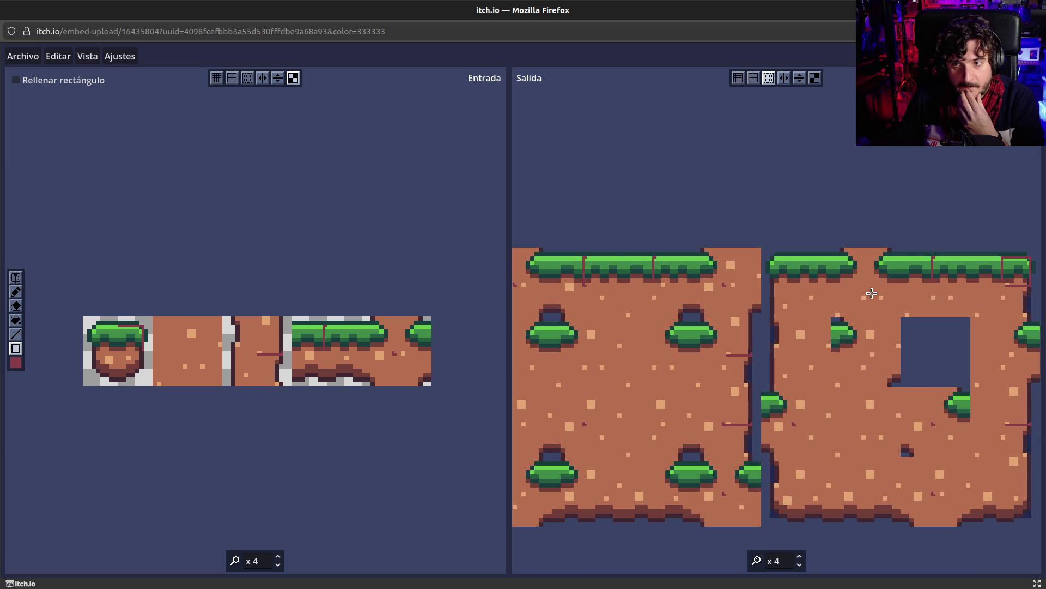
scroll(872, 294, "down", 1)
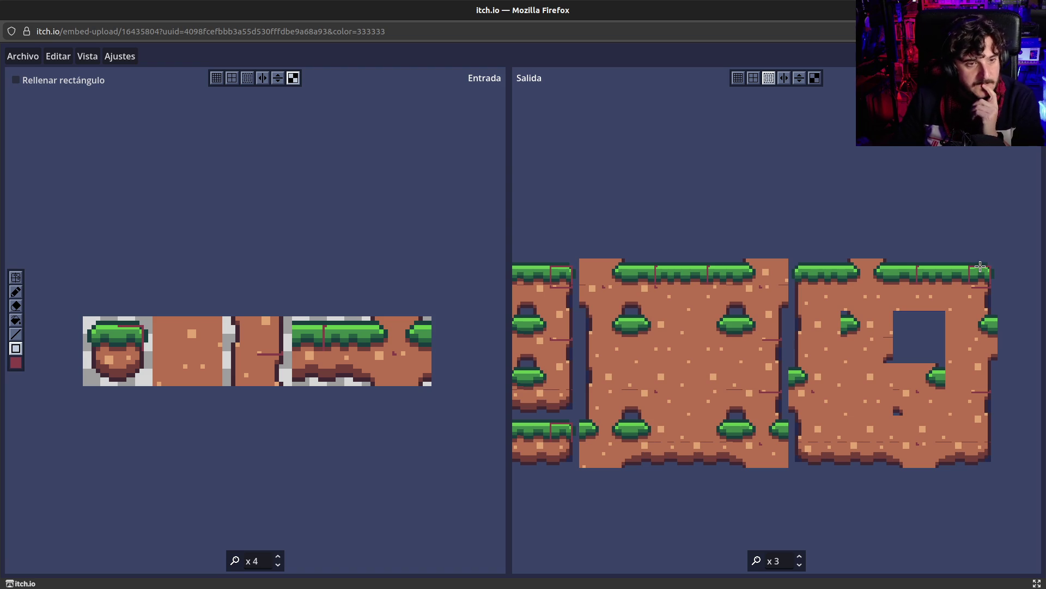
key("ctrl+z")
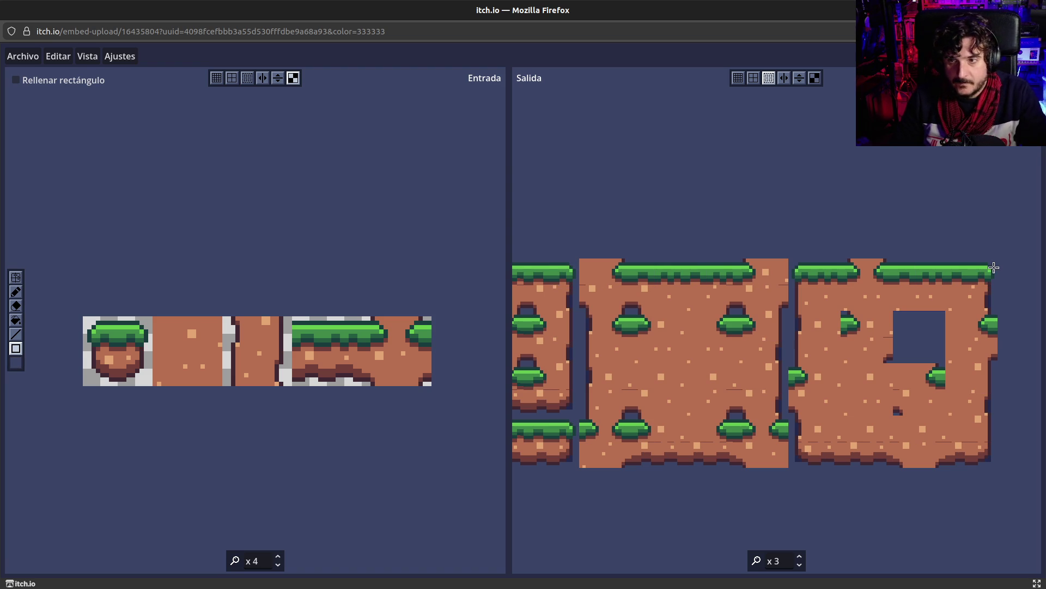
Zoom the Salida canvas to x15 and add dark-green outline pixels at the grass top's right end.
scroll(994, 268, "up", 12)
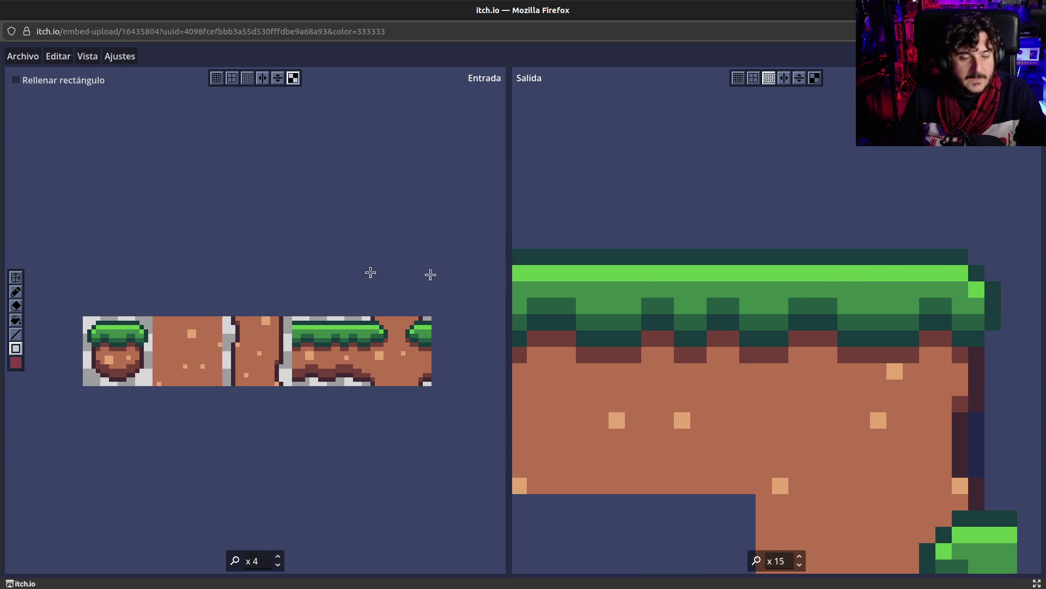
left_click(16, 362)
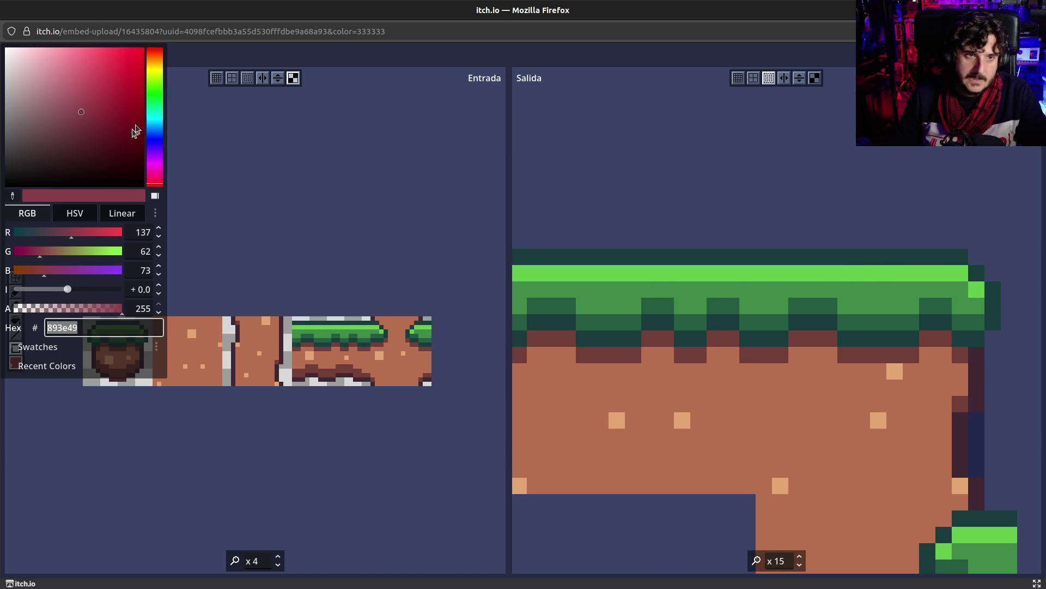
left_click(596, 312)
right_click(913, 259)
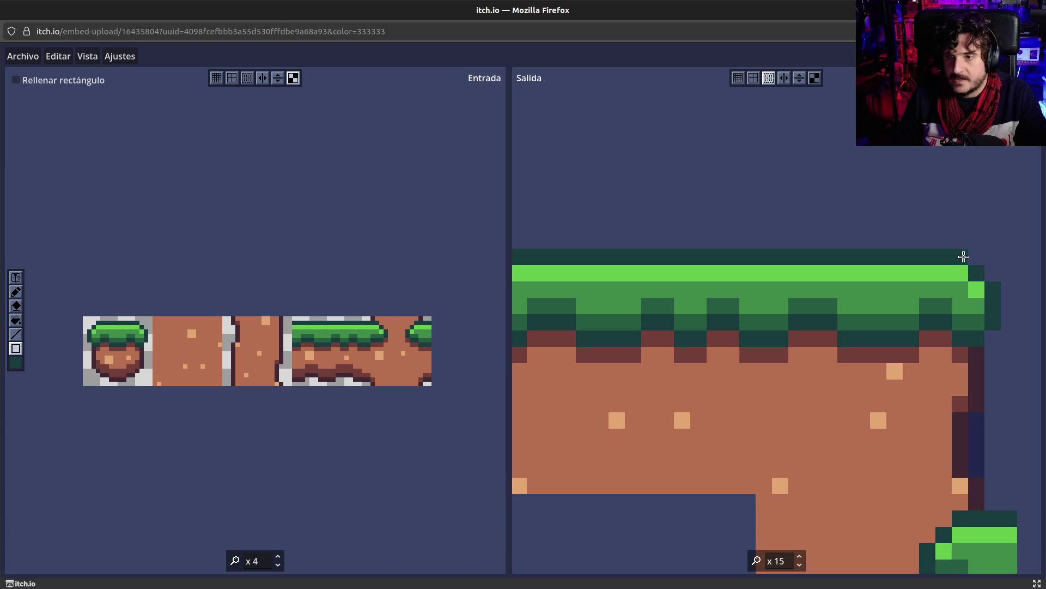
left_click(976, 257)
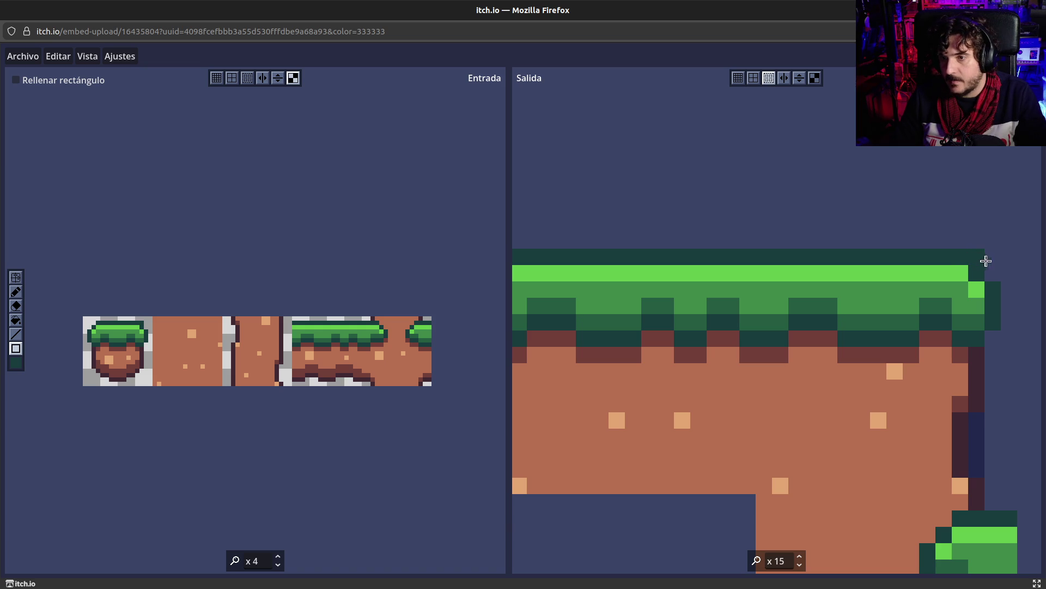
left_click(993, 266)
left_click(15, 291)
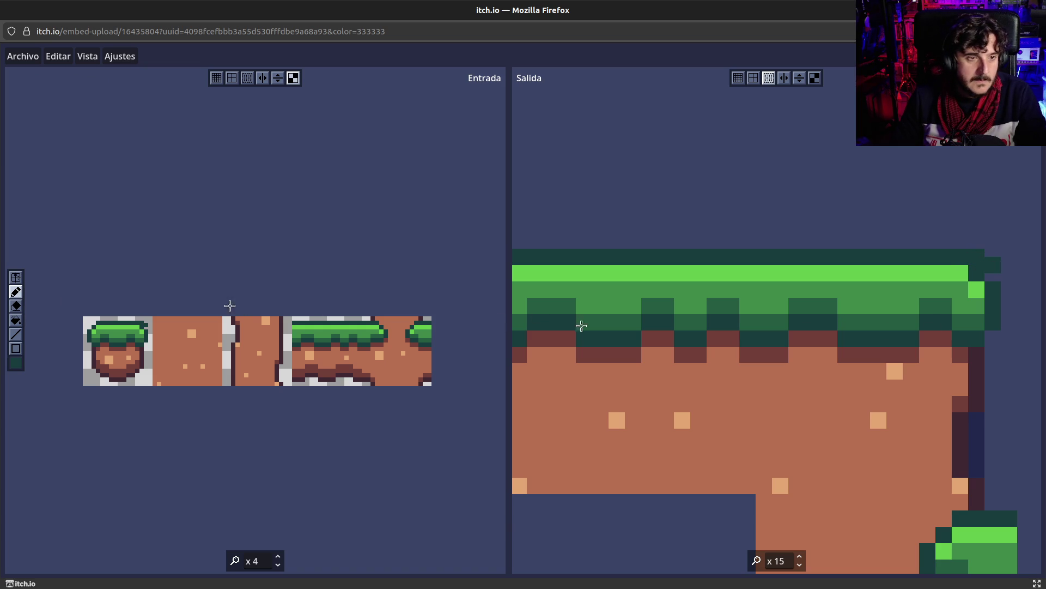
left_click(990, 252)
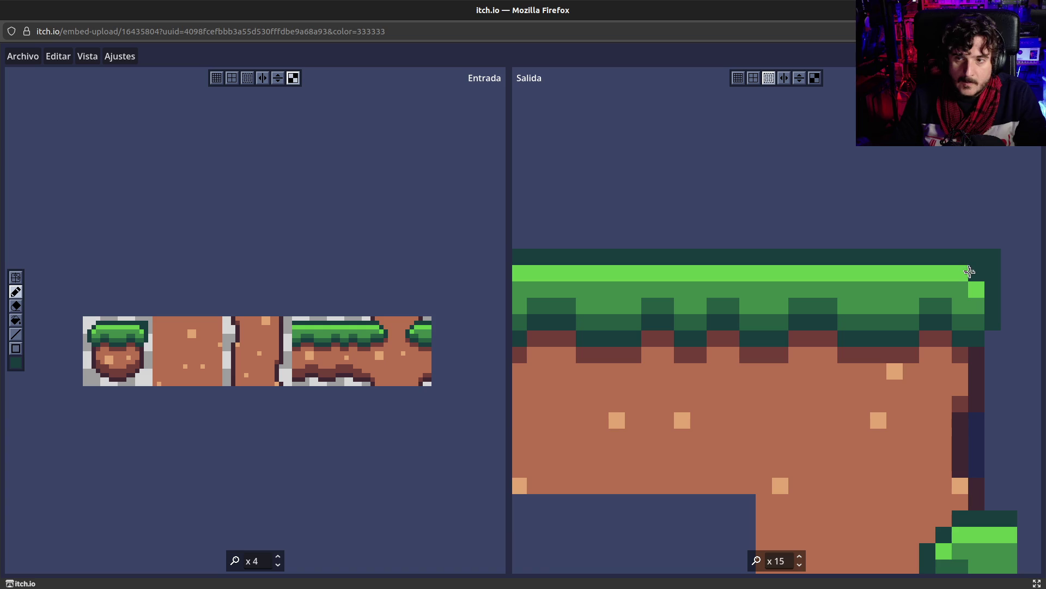
Pick light green and paint a highlight pixel at the grass row's right end.
left_click(933, 274, "alt")
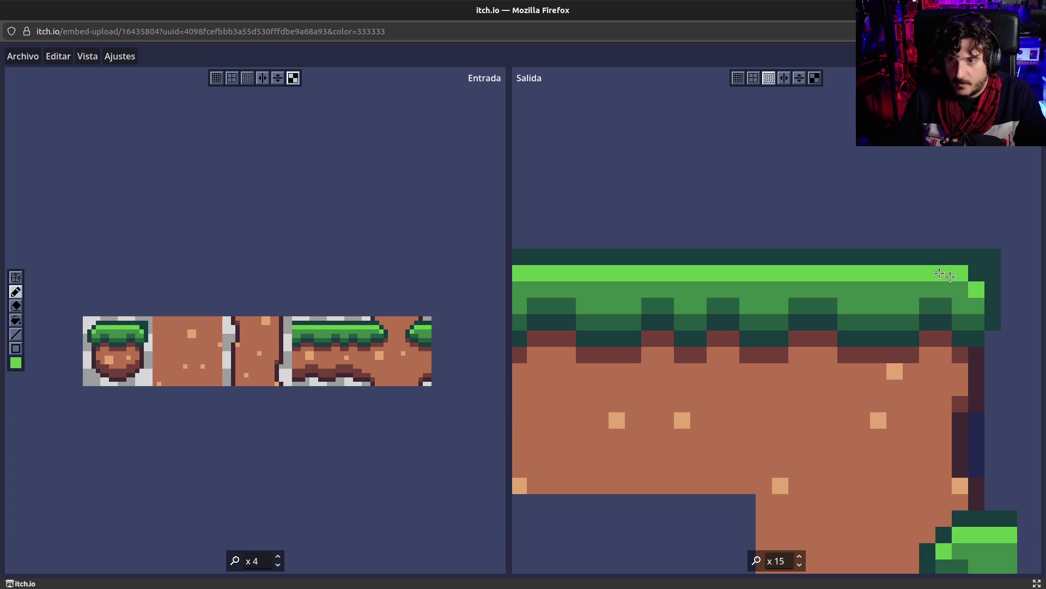
left_click(977, 272)
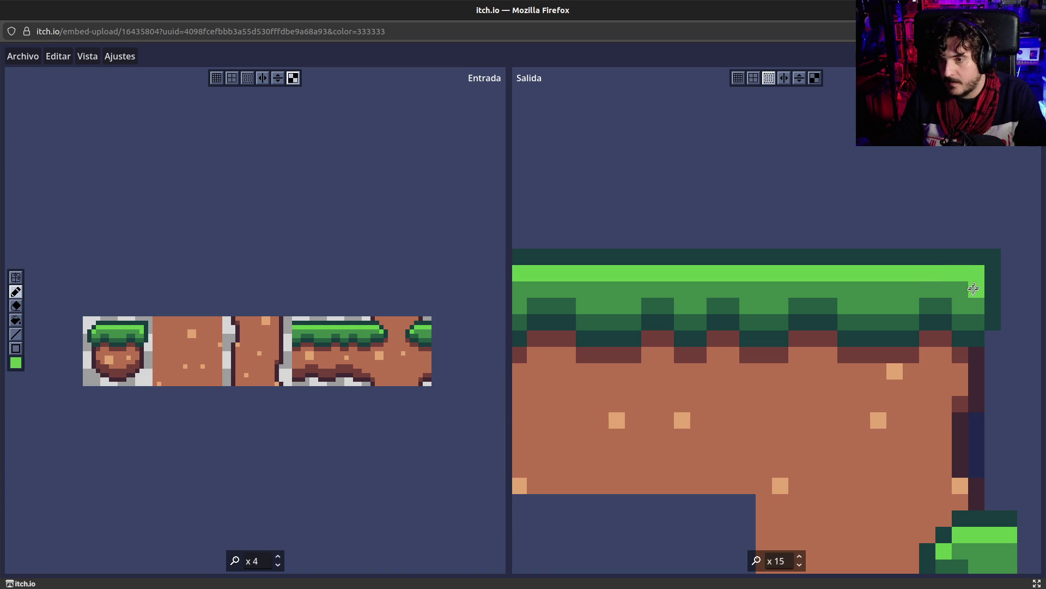
left_click(967, 289, "alt")
left_click(930, 352, "alt")
left_click(829, 329, "alt")
scroll(829, 330, "down", 10)
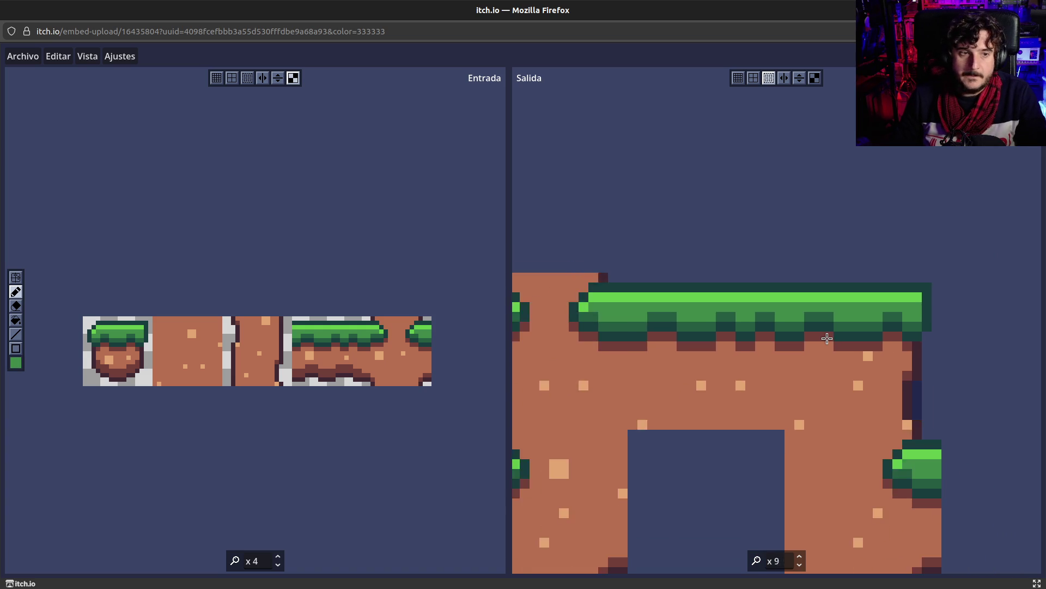
scroll(754, 355, "up", 3)
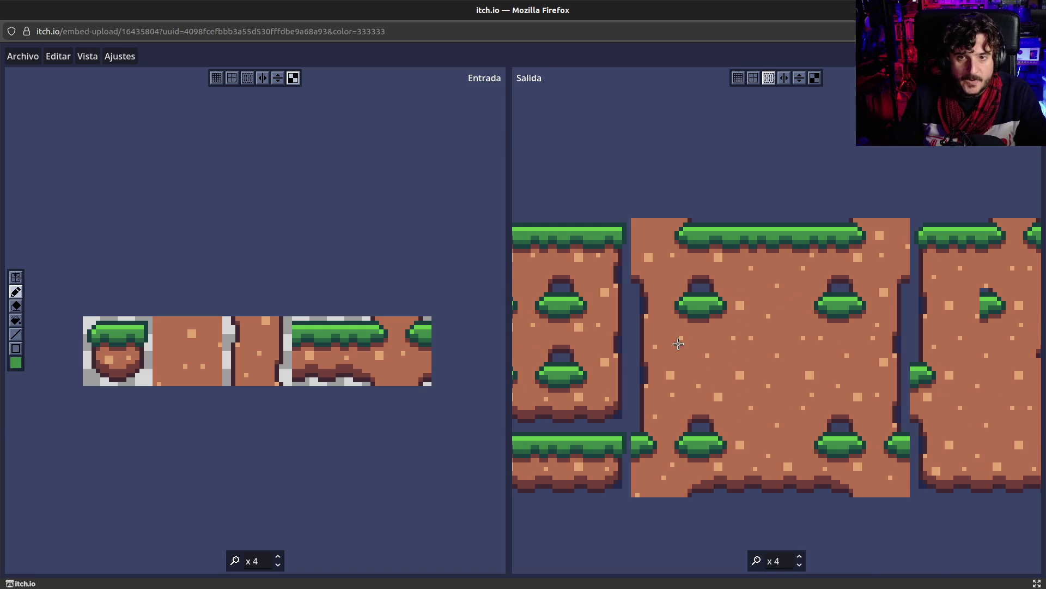
scroll(626, 273, "down", 2)
left_click_drag(597, 261, 628, 267)
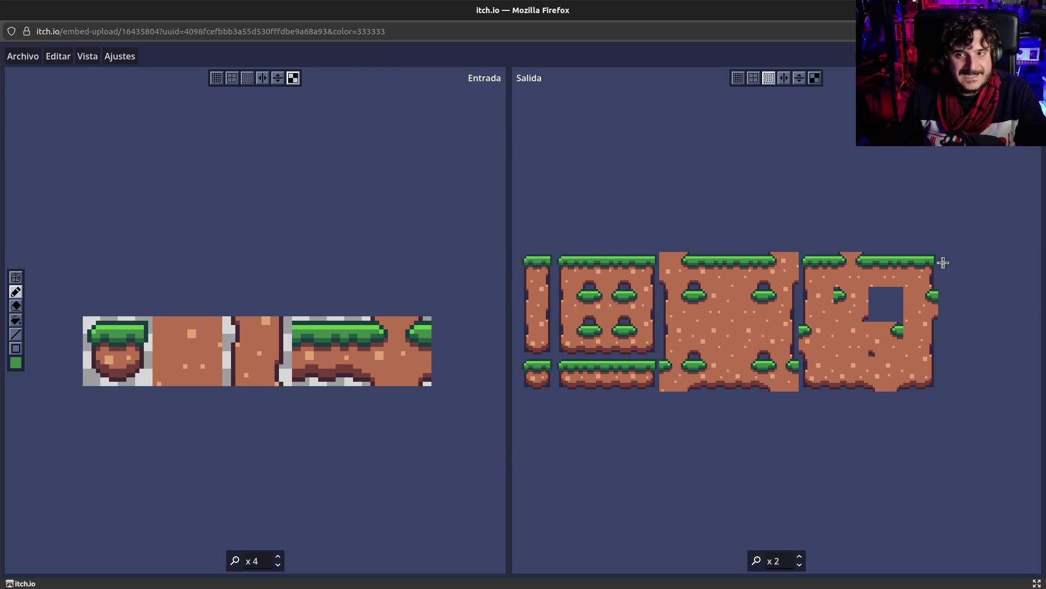
scroll(929, 262, "up", 4)
scroll(927, 274, "down", 1)
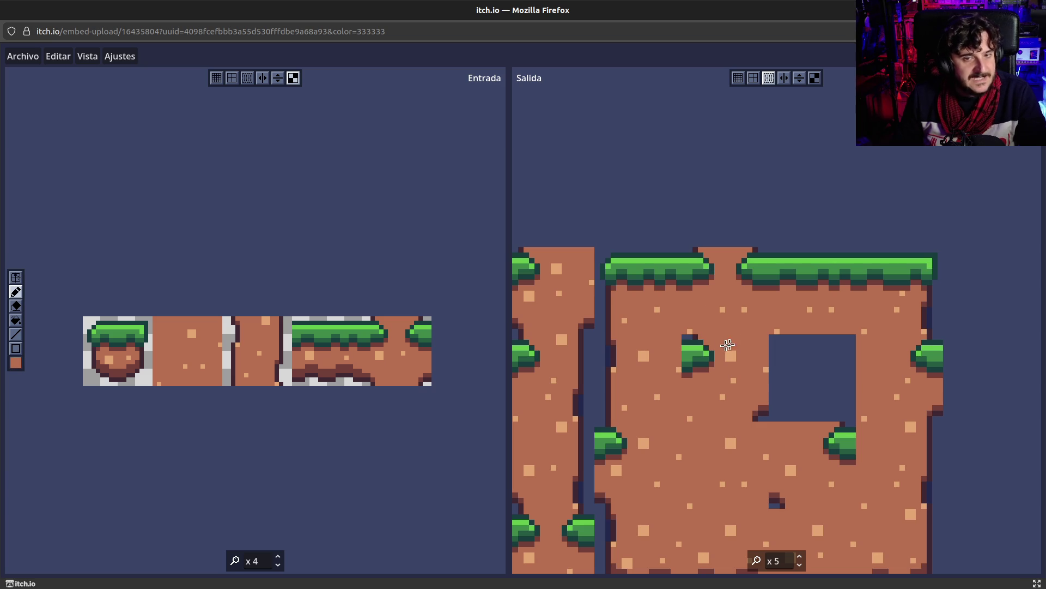
scroll(712, 351, "down", 2)
scroll(712, 351, "down", 2)
scroll(684, 339, "up", 1)
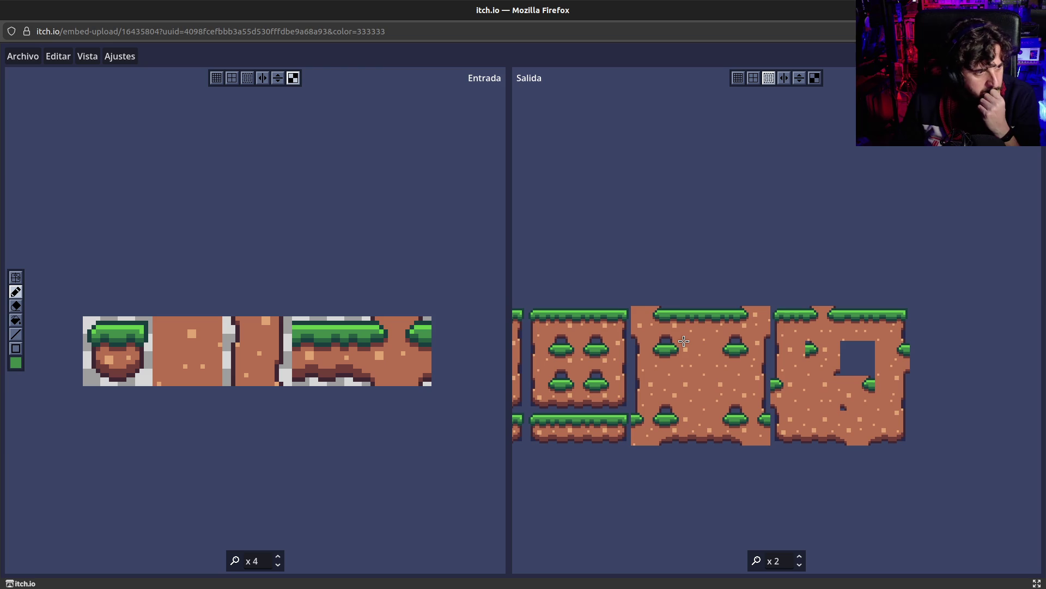
scroll(683, 341, "up", 1)
scroll(684, 341, "down", 1)
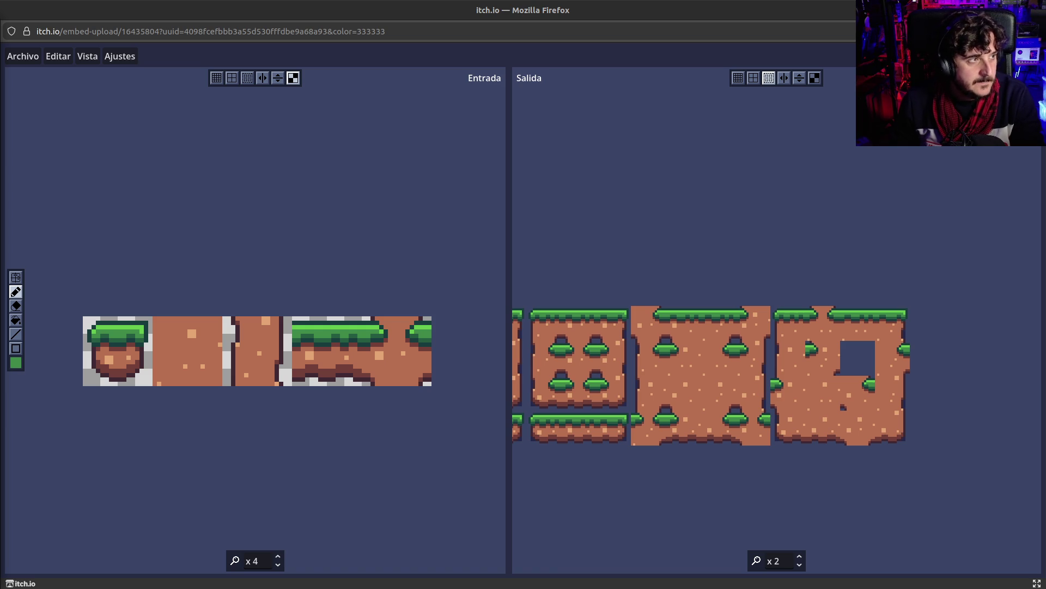
scroll(623, 259, "down", 1)
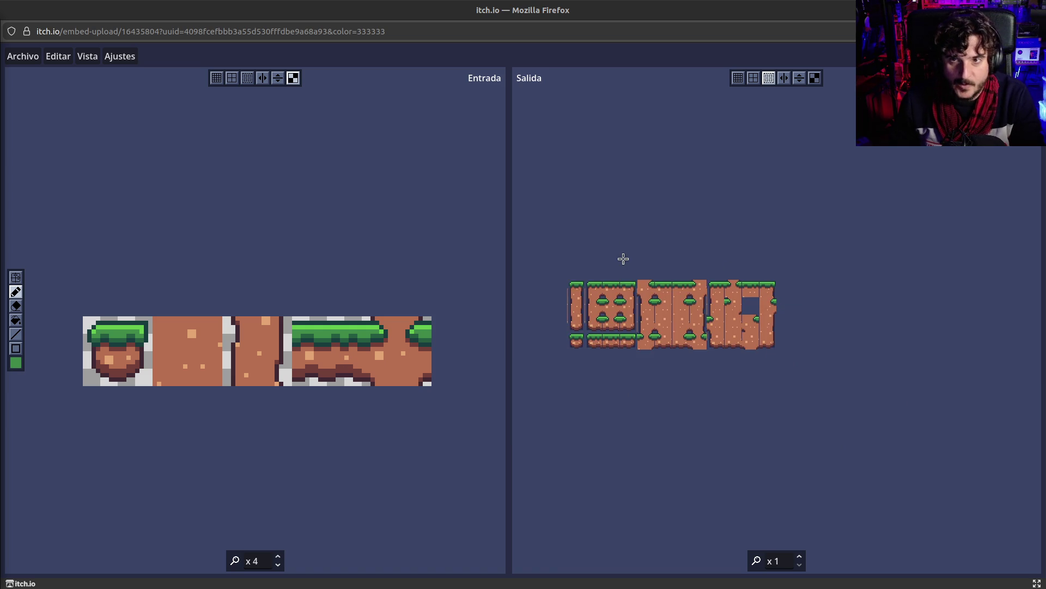
Pan the Salida output tileset, then close the itch.io page to return to the GitHub README.
scroll(624, 259, "up", 1)
left_click_drag(641, 280, 710, 268)
left_click_drag(777, 278, 755, 284)
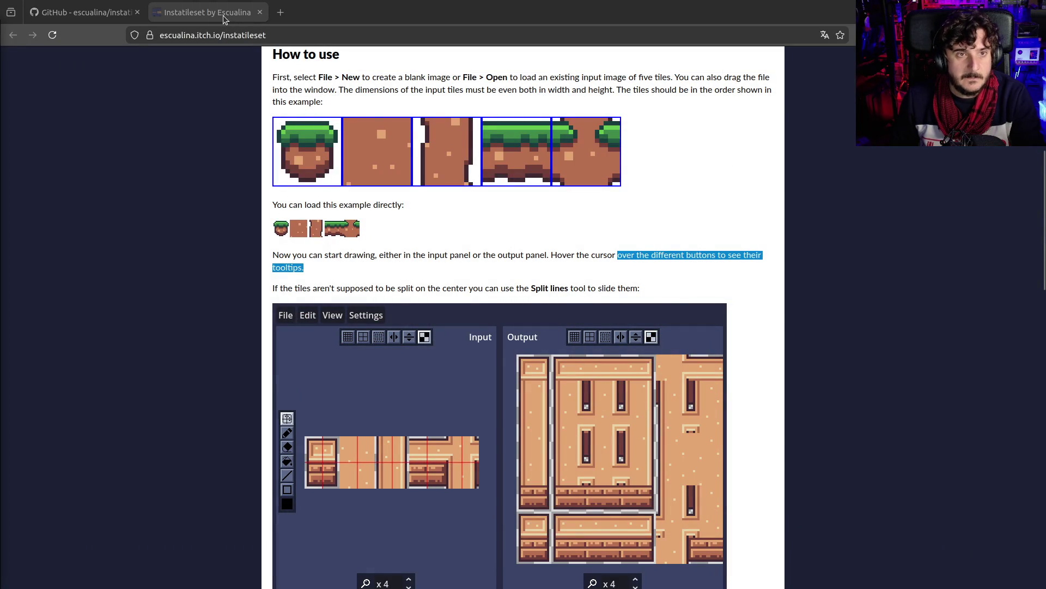
middle_click(223, 16)
scroll(539, 354, "down", 5)
scroll(544, 376, "down", 3)
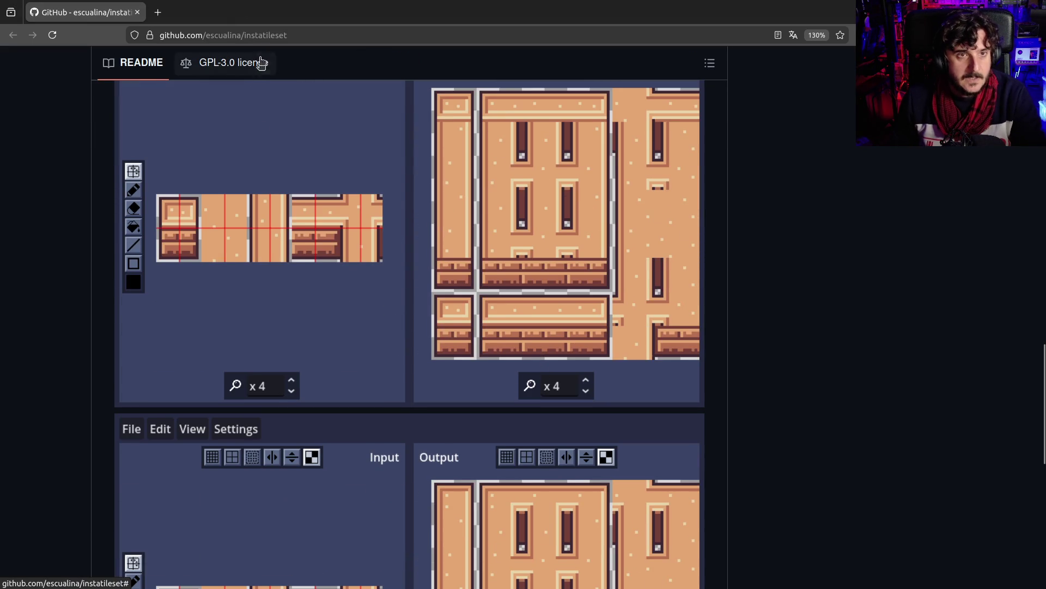
Scroll the Instatileset README down to its export options, then switch back to Godot.
left_click(260, 35)
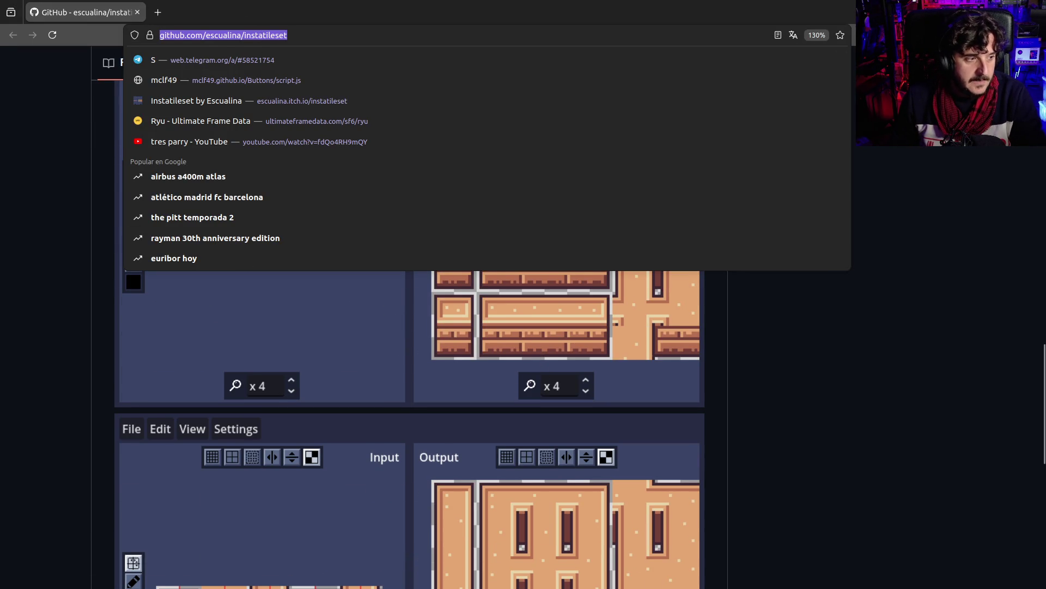
left_click(105, 409)
scroll(516, 360, "up", 2)
scroll(516, 360, "down", 1)
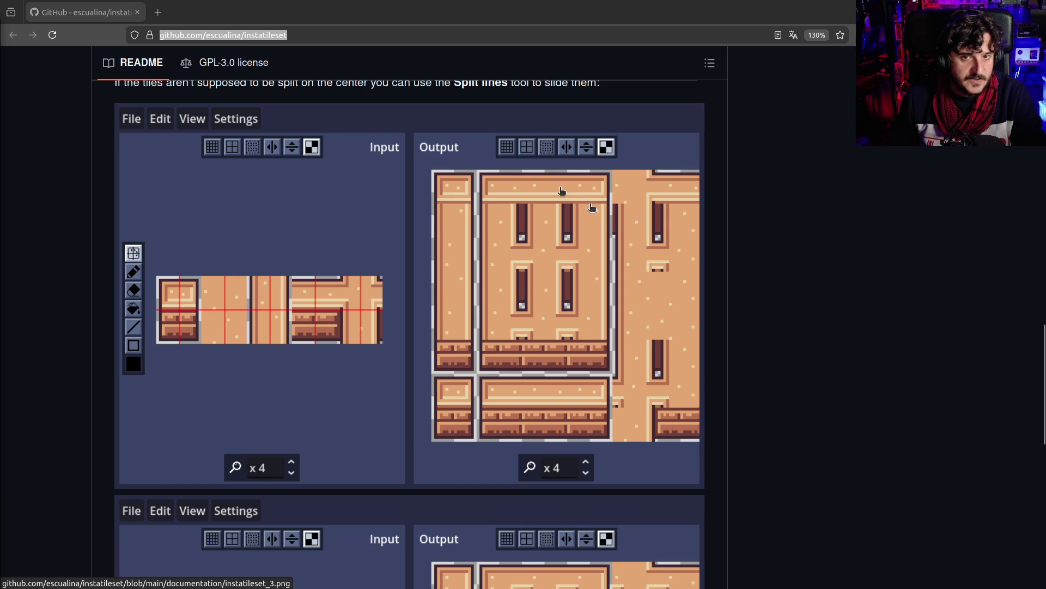
scroll(539, 333, "down", 3)
scroll(539, 333, "down", 4)
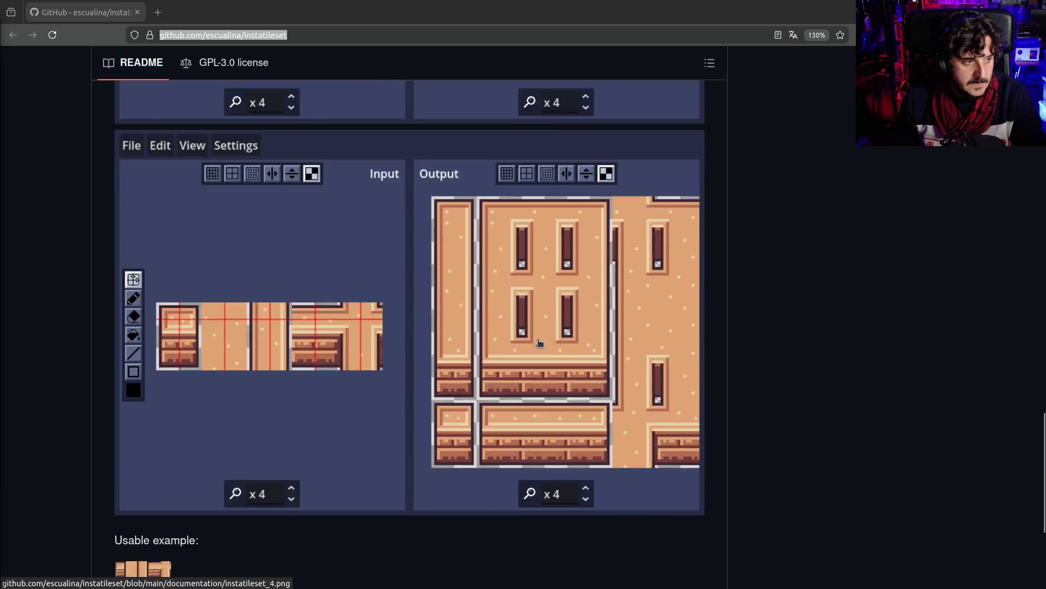
scroll(440, 312, "up", 1)
scroll(430, 333, "down", 3)
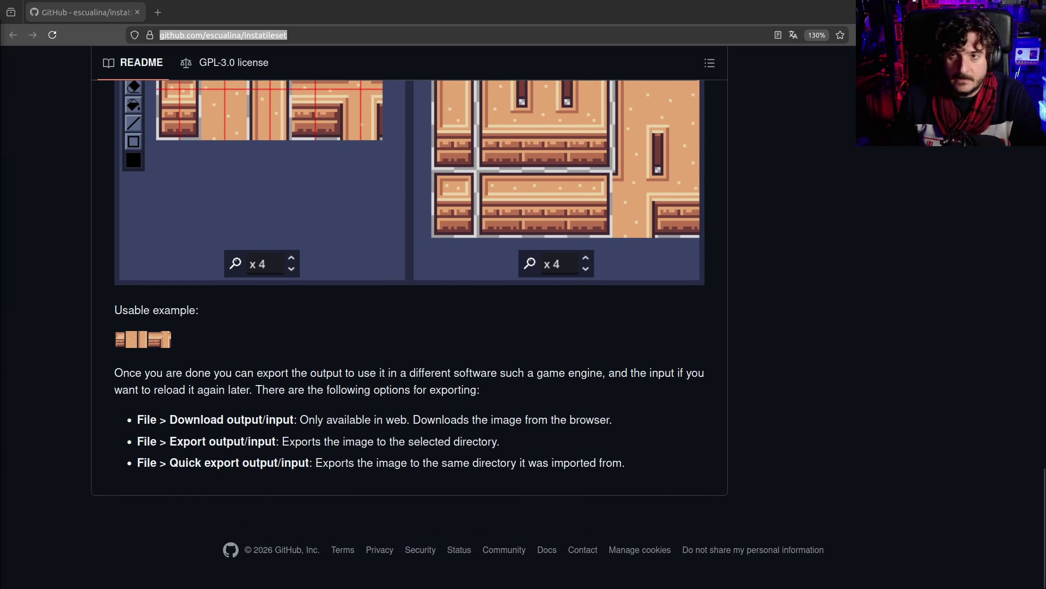
key("alt+Tab")
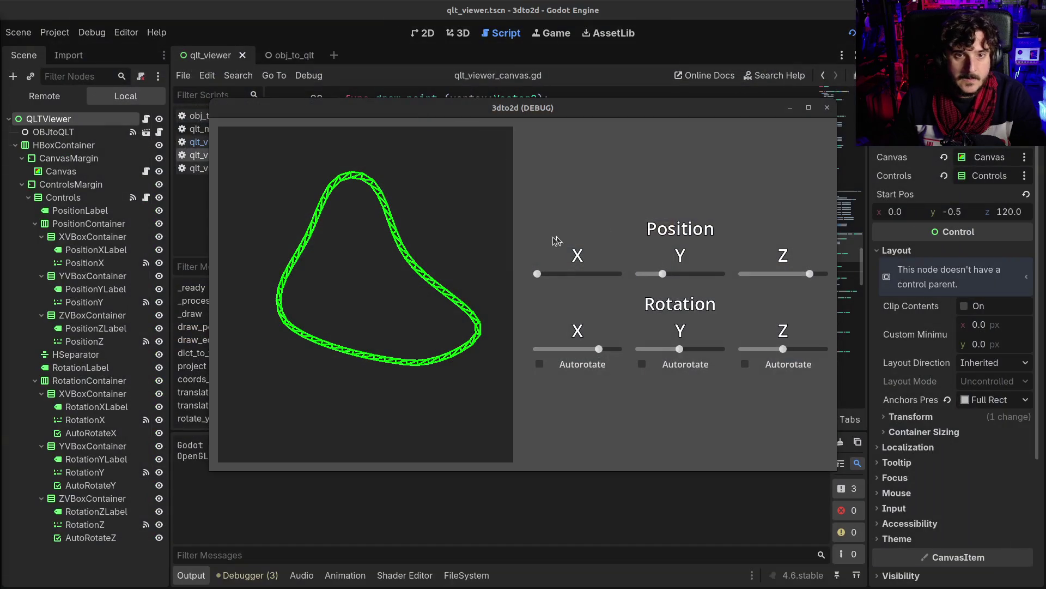
In the 3dto2d debug window, tilt the loop flatter on Rotation X and turn it slightly on Rotation Y.
left_click(664, 276)
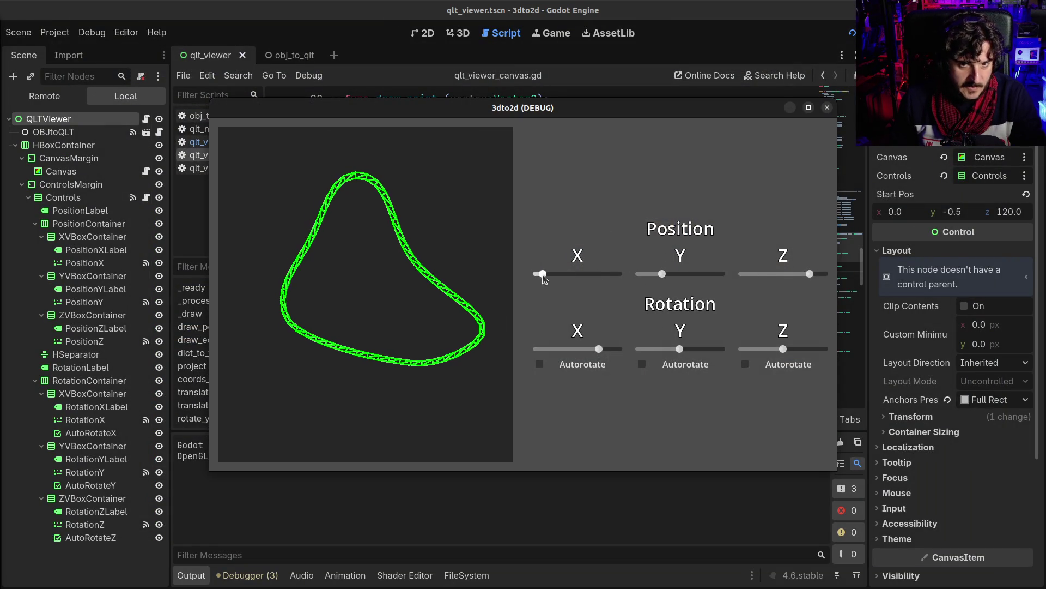
mouse_move(599, 352)
left_mouse_down()
mouse_move(583, 351)
mouse_move(616, 332)
mouse_move(590, 332)
left_mouse_up()
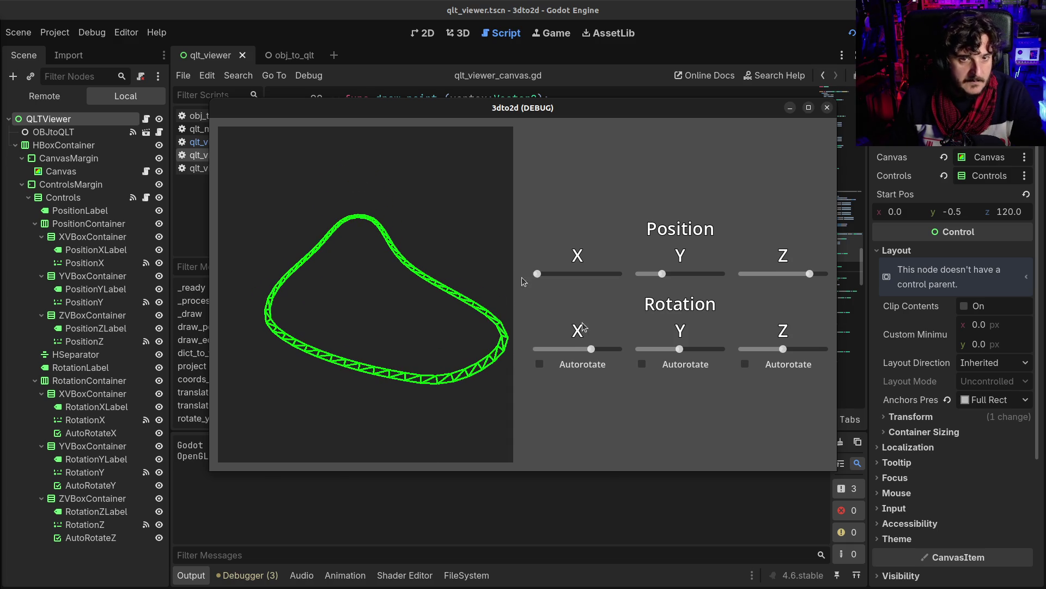
mouse_move(679, 349)
left_mouse_down()
mouse_move(665, 352)
mouse_move(682, 352)
left_mouse_up()
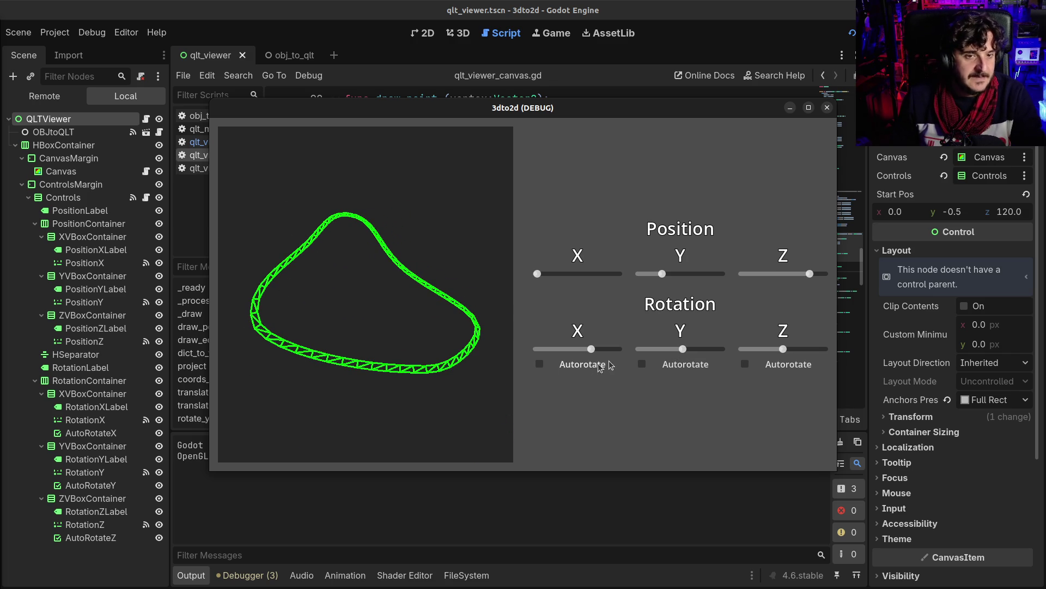
mouse_move(683, 352)
left_mouse_down()
mouse_move(698, 352)
mouse_move(685, 355)
left_mouse_up()
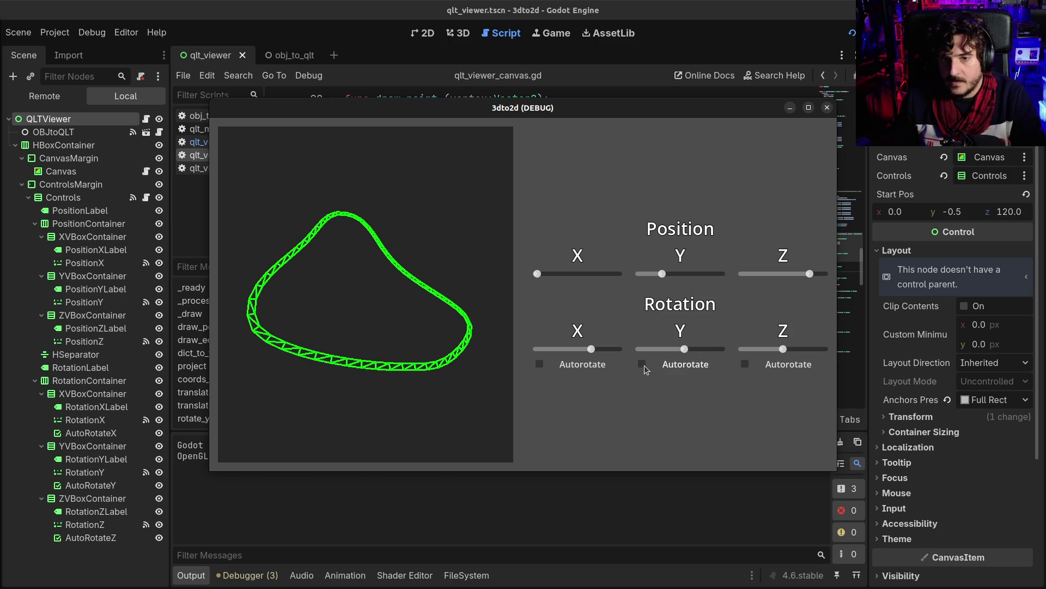
Switch on X and Z autorotate and adjust the loop's Z rotation and depth position.
left_click(558, 369)
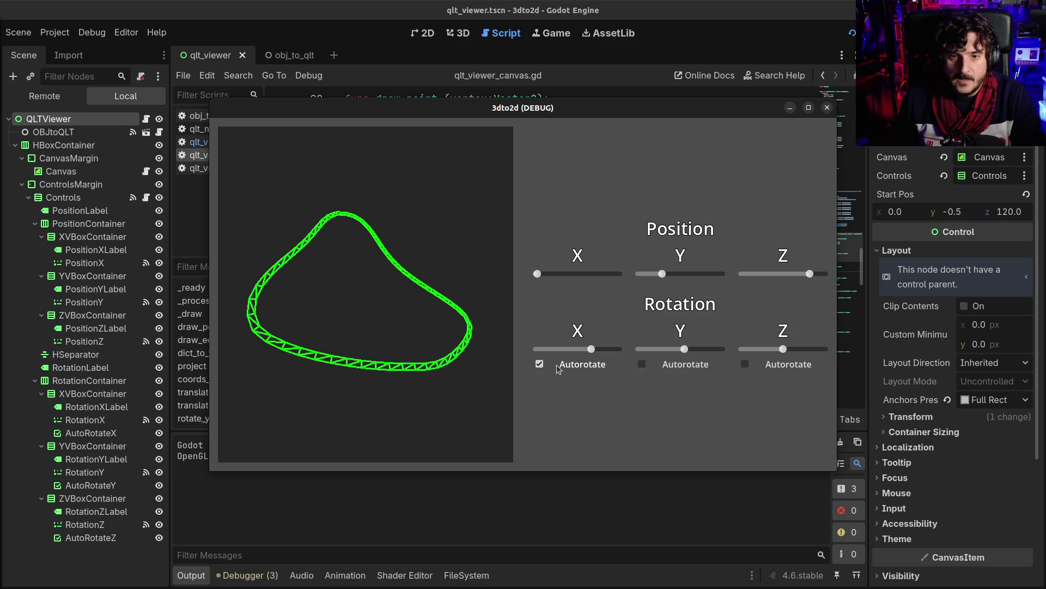
left_click(742, 363)
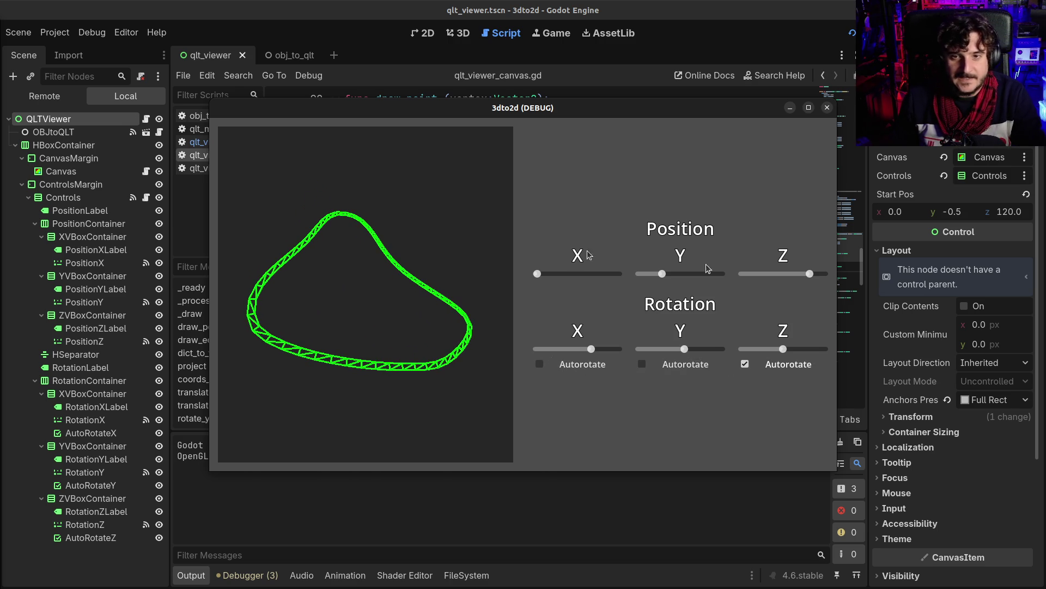
mouse_move(783, 349)
left_mouse_down()
mouse_move(811, 349)
mouse_move(780, 349)
left_mouse_up()
mouse_move(810, 273)
left_mouse_down()
mouse_move(763, 276)
mouse_move(803, 268)
left_mouse_up()
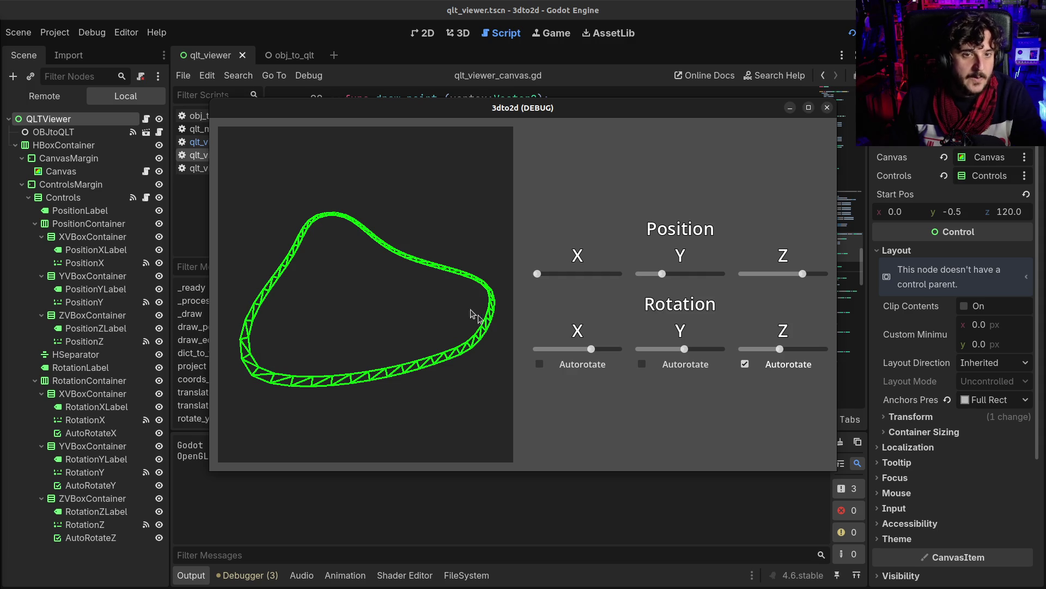
Move the wireframe loop up and to the right, then tilt it around the X axis.
left_click_drag(662, 273, 671, 274)
left_click(541, 275)
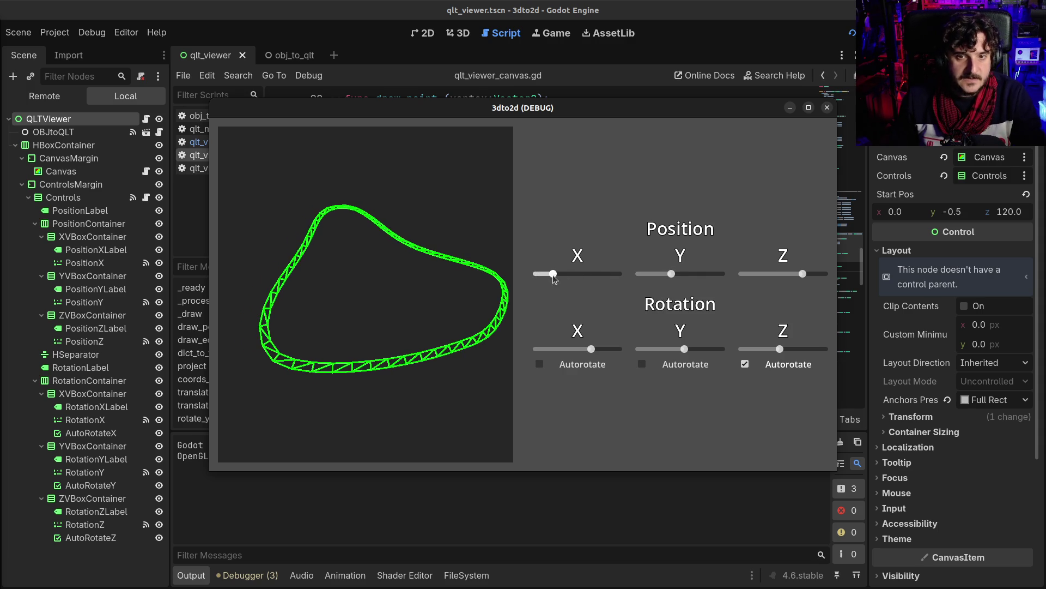
mouse_move(589, 343)
left_mouse_down()
mouse_move(551, 349)
mouse_move(590, 351)
left_mouse_up()
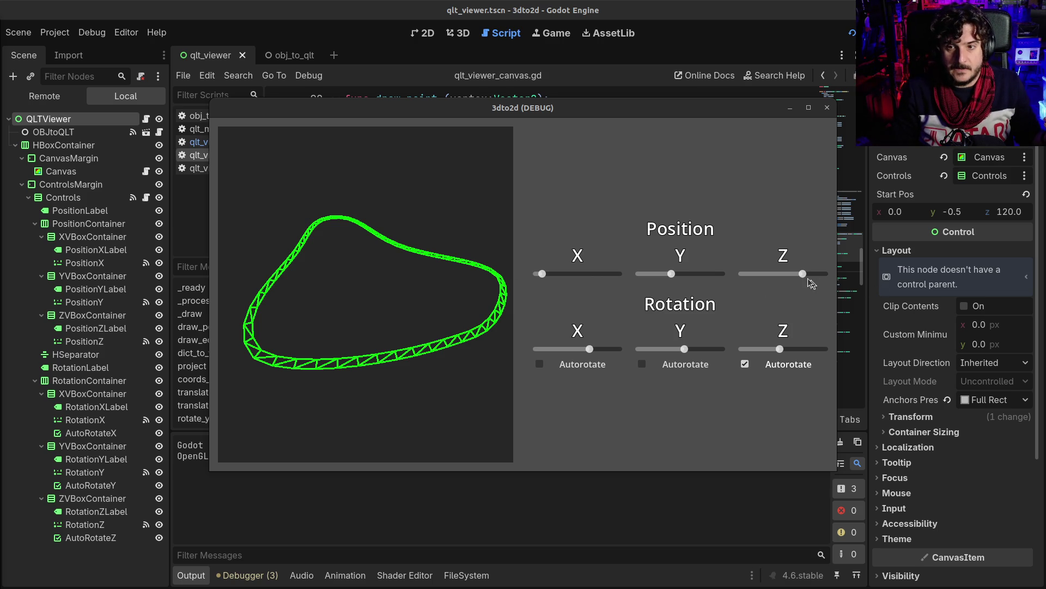
Drag Position Z right to push the wireframe farther away, then close the 3dto2d debug window.
mouse_move(800, 273)
left_mouse_down()
mouse_move(767, 274)
mouse_move(829, 276)
left_mouse_up()
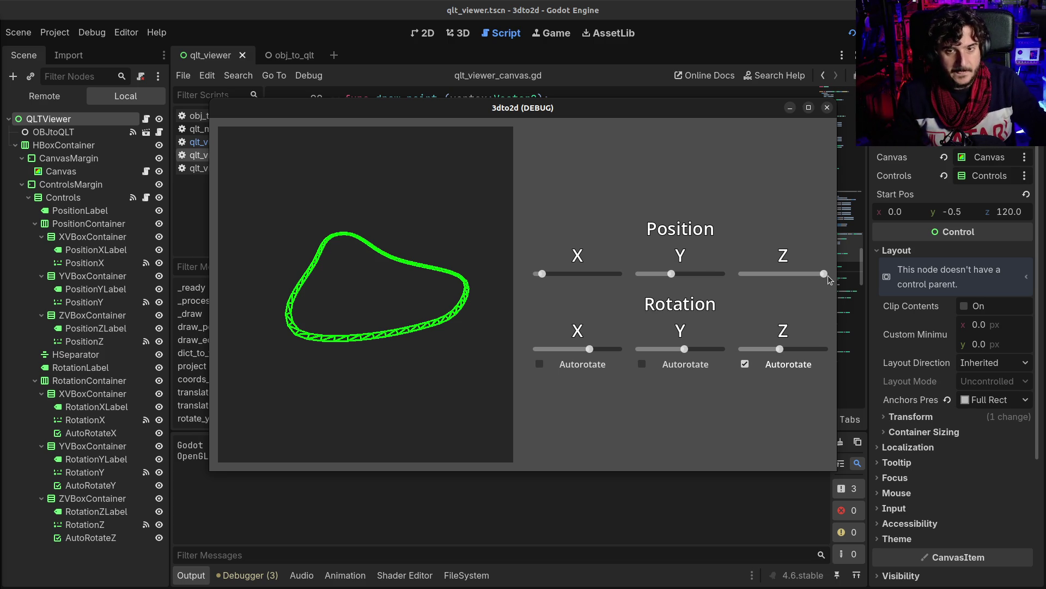
left_click(827, 108)
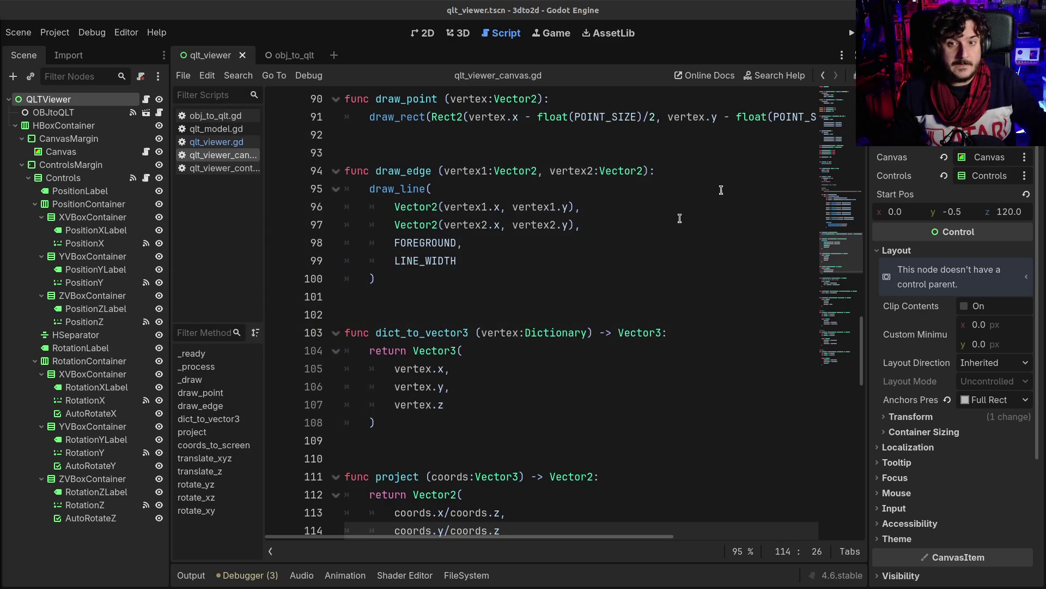
left_click(600, 261)
left_click_drag(167, 276, 133, 276)
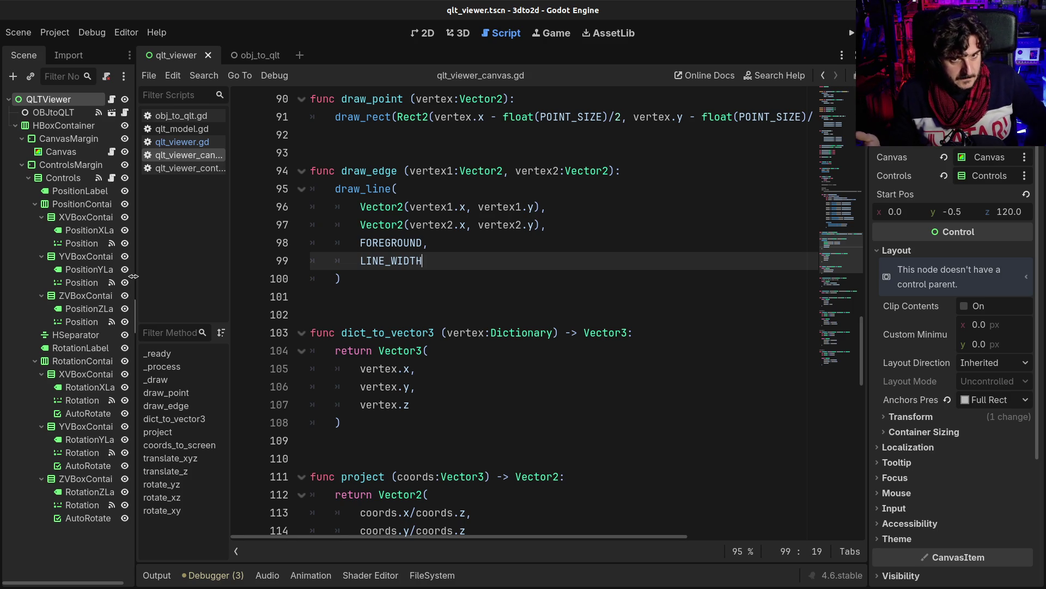
scroll(478, 352, "down", 2)
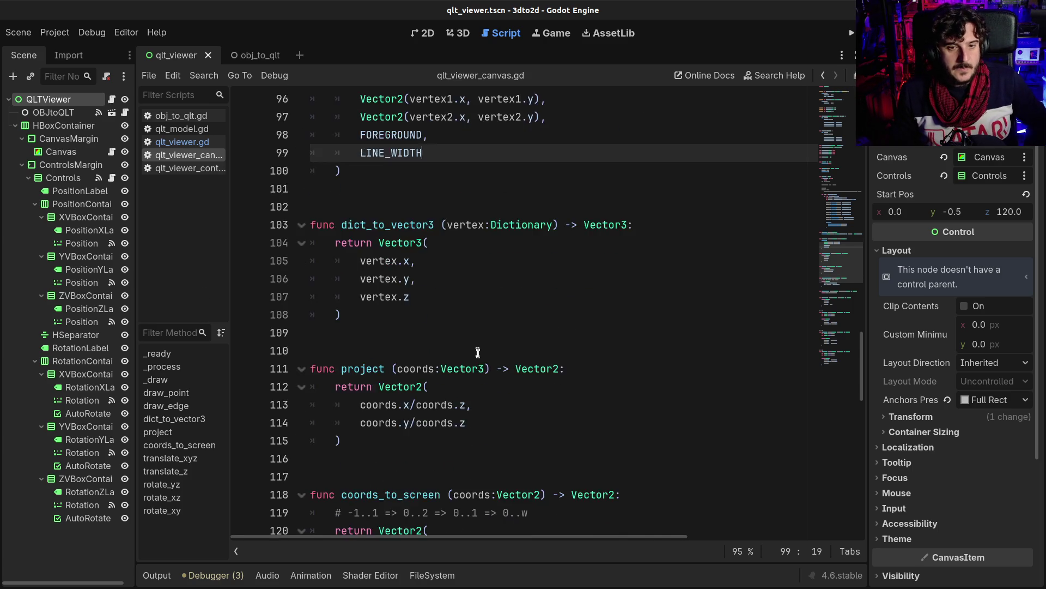
scroll(478, 351, "down", 3)
scroll(480, 364, "down", 1)
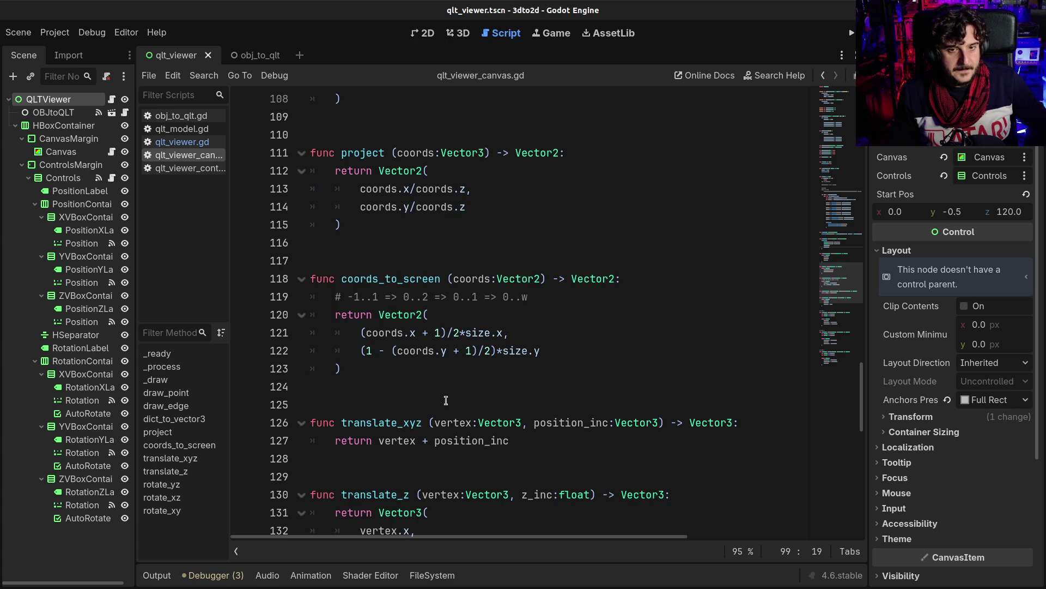
scroll(446, 401, "down", 8)
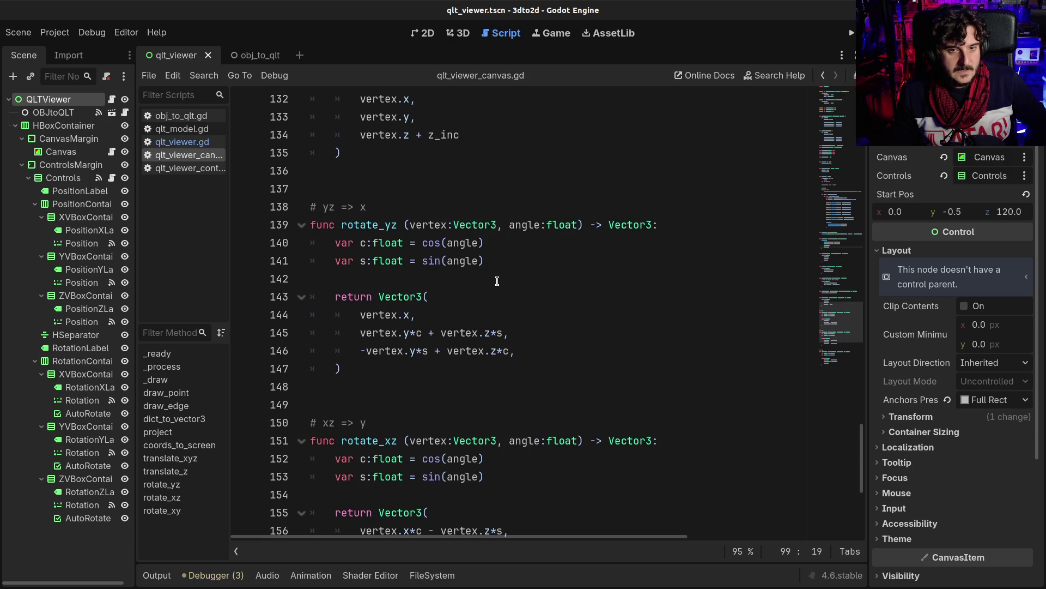
scroll(508, 308, "down", 5)
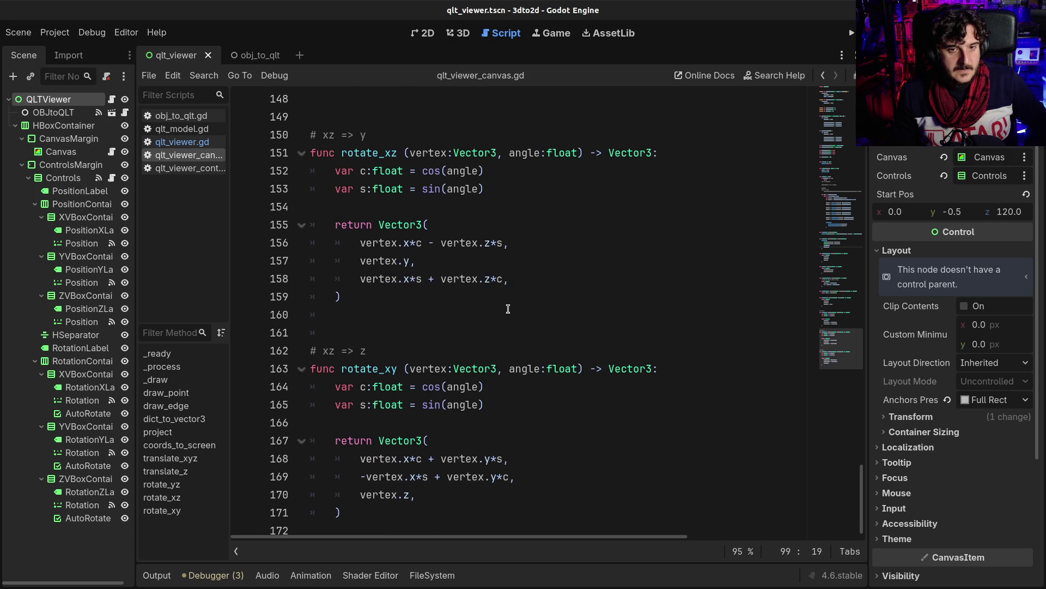
scroll(508, 308, "up", 11)
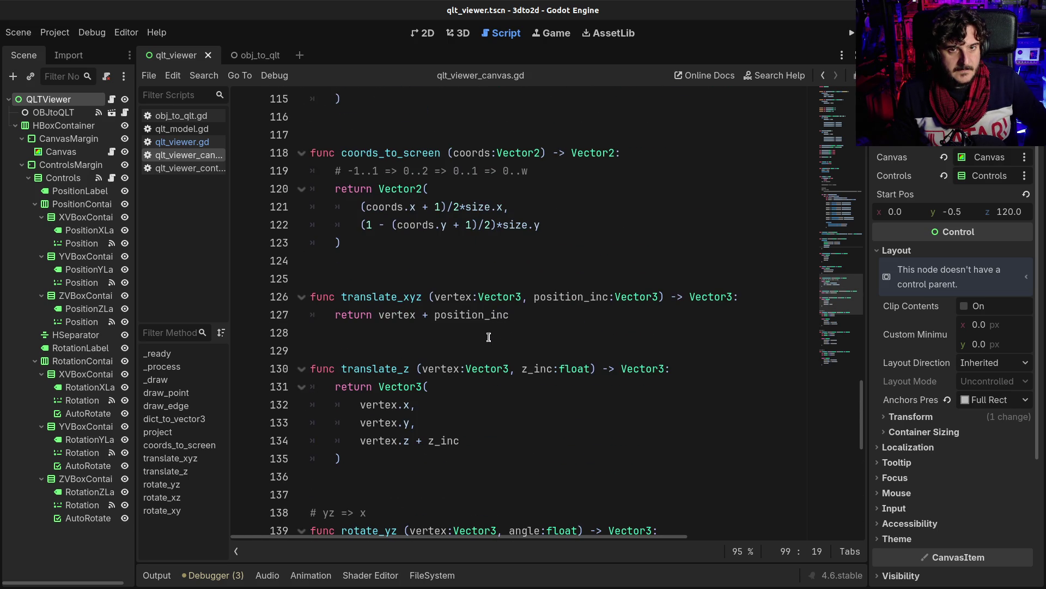
scroll(489, 337, "up", 4)
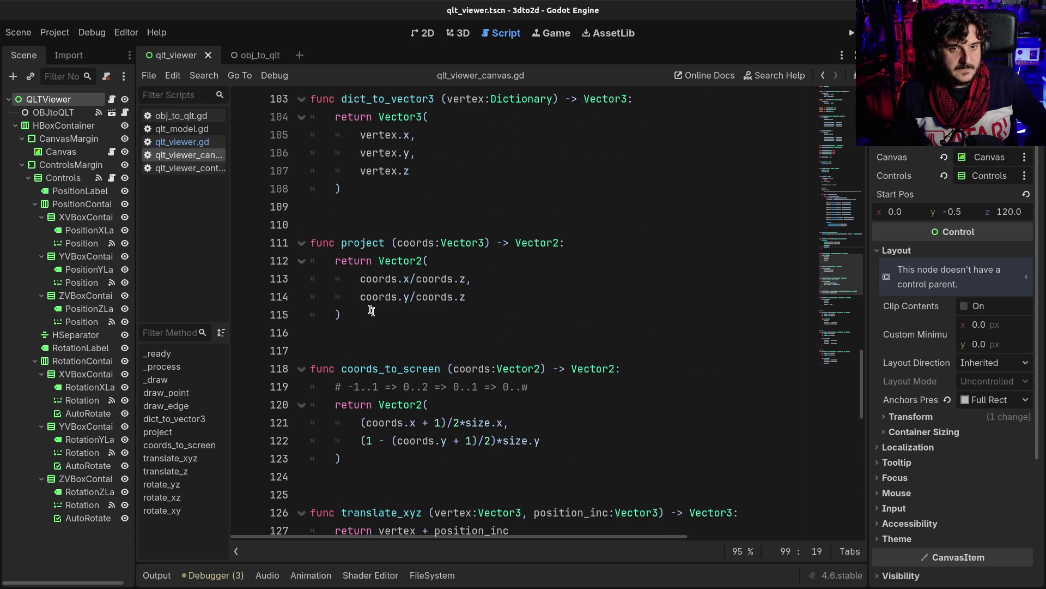
left_click_drag(375, 313, 272, 264)
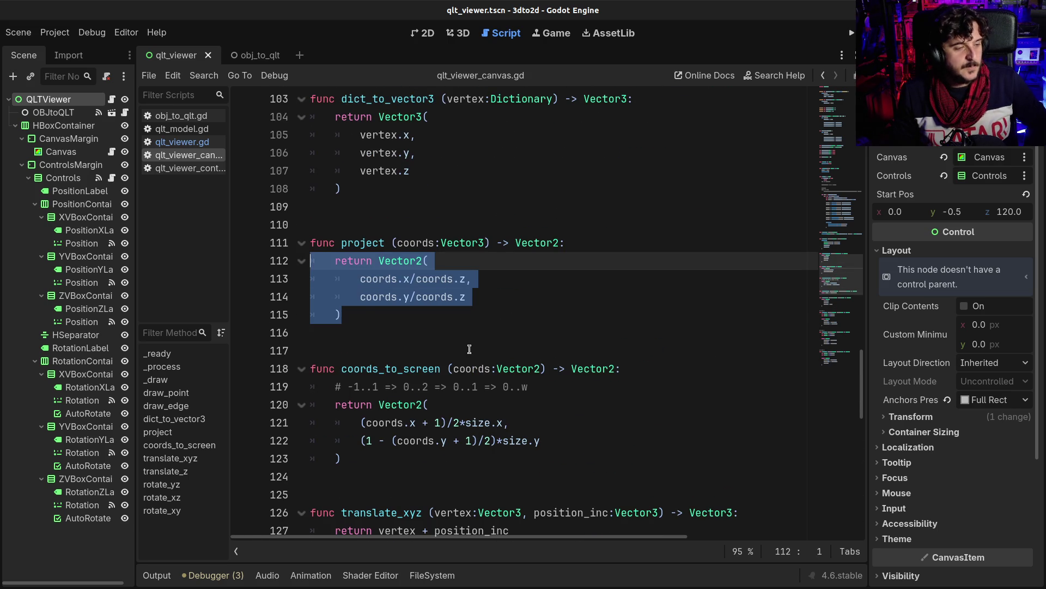
left_click(452, 330)
mouse_move(359, 279)
left_mouse_down()
mouse_move(428, 280)
mouse_move(402, 297)
mouse_move(460, 297)
mouse_move(382, 297)
mouse_move(307, 274)
left_mouse_up()
left_click(410, 280)
left_click(364, 280)
left_click(416, 280)
left_click(428, 281)
left_click(460, 297)
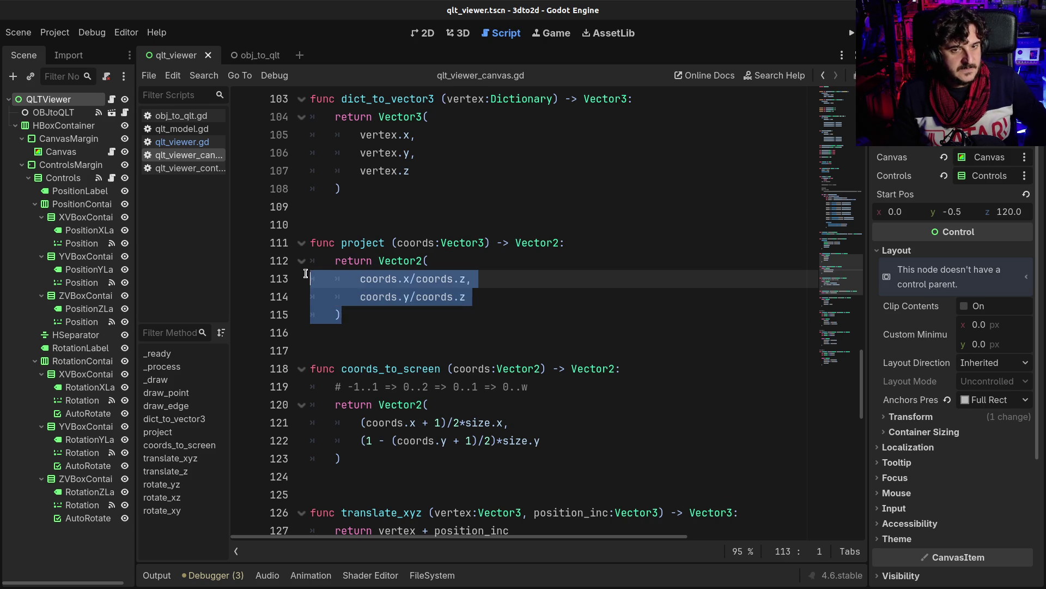
left_click(504, 286)
left_click_drag(467, 297, 290, 280)
left_click(471, 309)
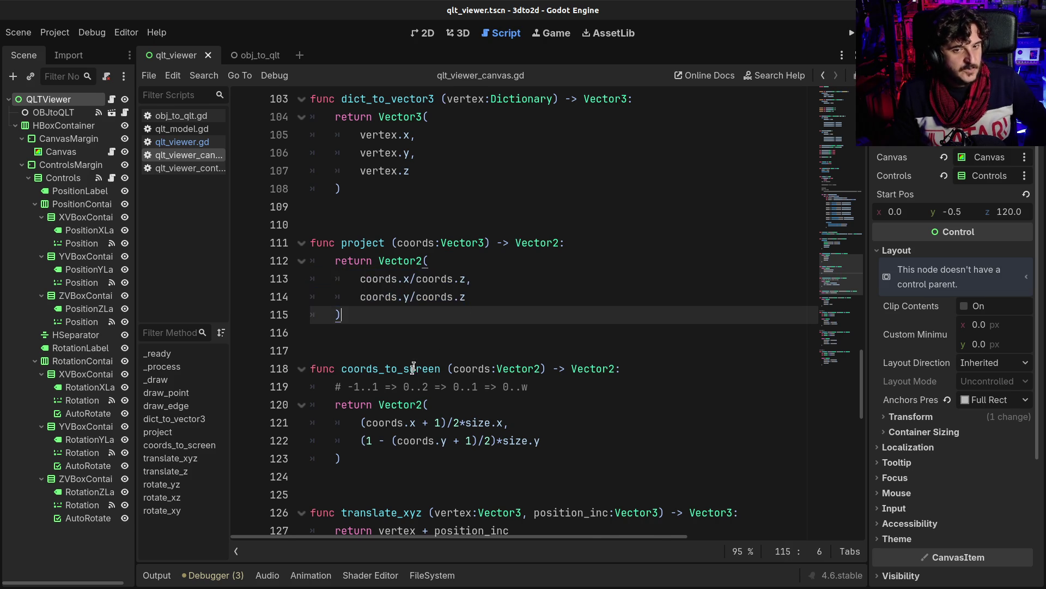
scroll(420, 366, "down", 1)
mouse_move(447, 389)
left_mouse_down()
mouse_move(327, 321)
mouse_move(392, 405)
left_mouse_up()
left_click(388, 317)
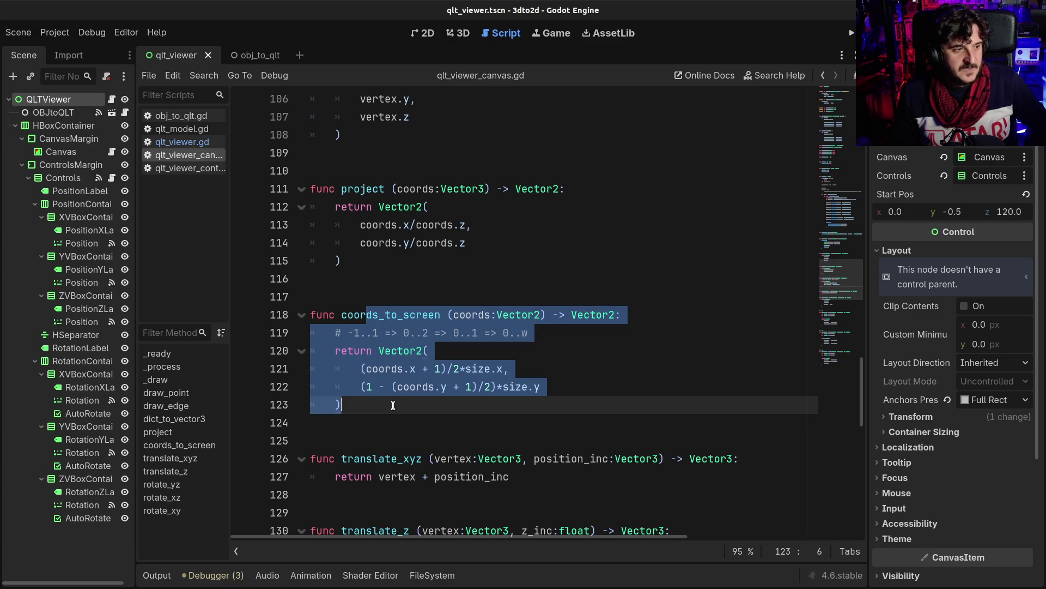
left_click(393, 405)
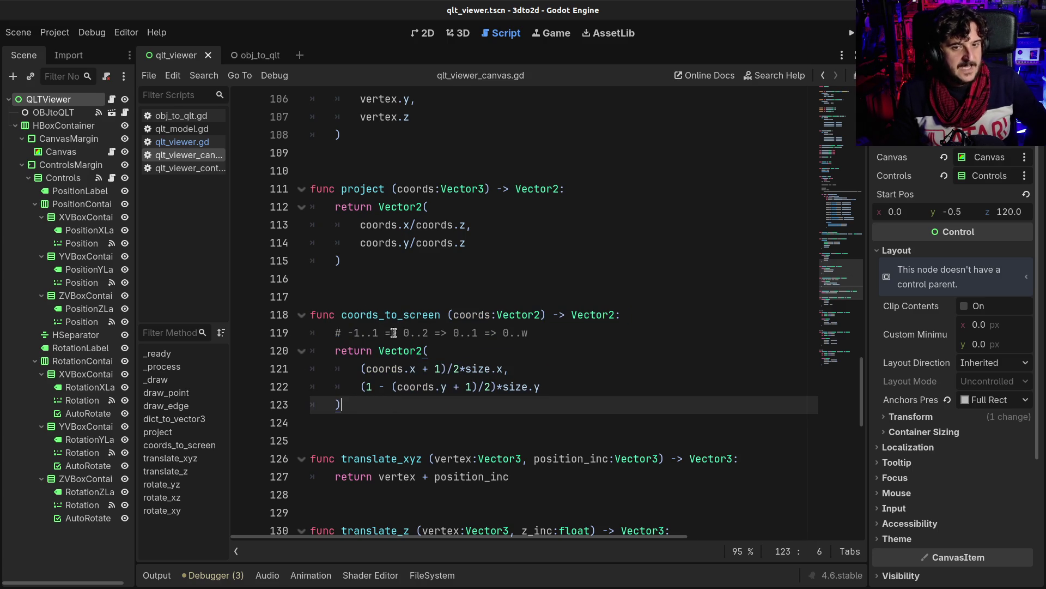
left_click(351, 333)
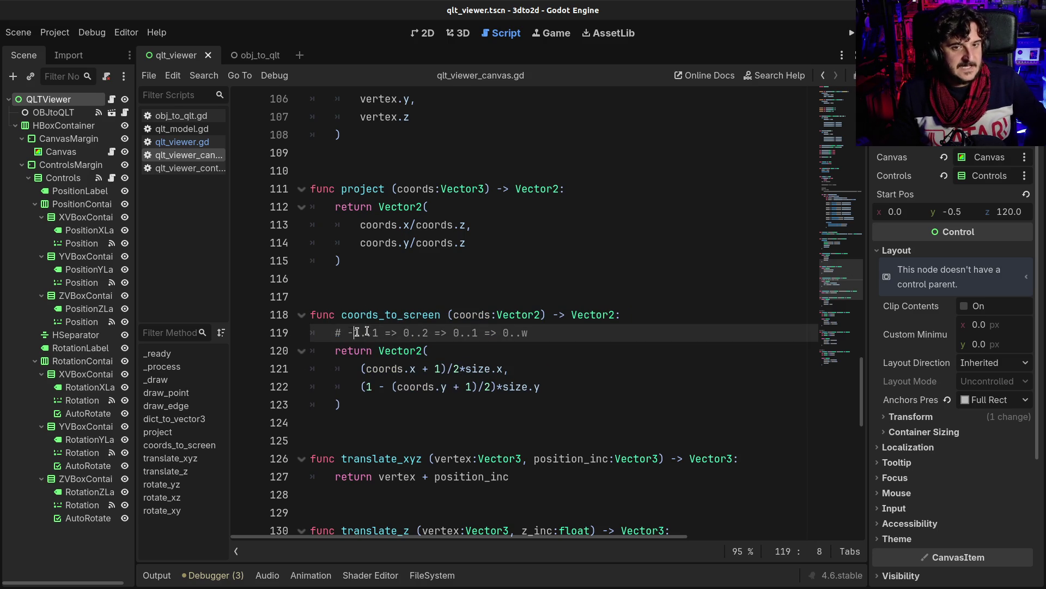
left_click(404, 370)
scroll(416, 388, "down", 3)
mouse_move(367, 298)
left_mouse_down()
mouse_move(405, 318)
mouse_move(396, 421)
left_mouse_up()
scroll(398, 311, "down", 1)
left_click(430, 417)
scroll(427, 327, "up", 7)
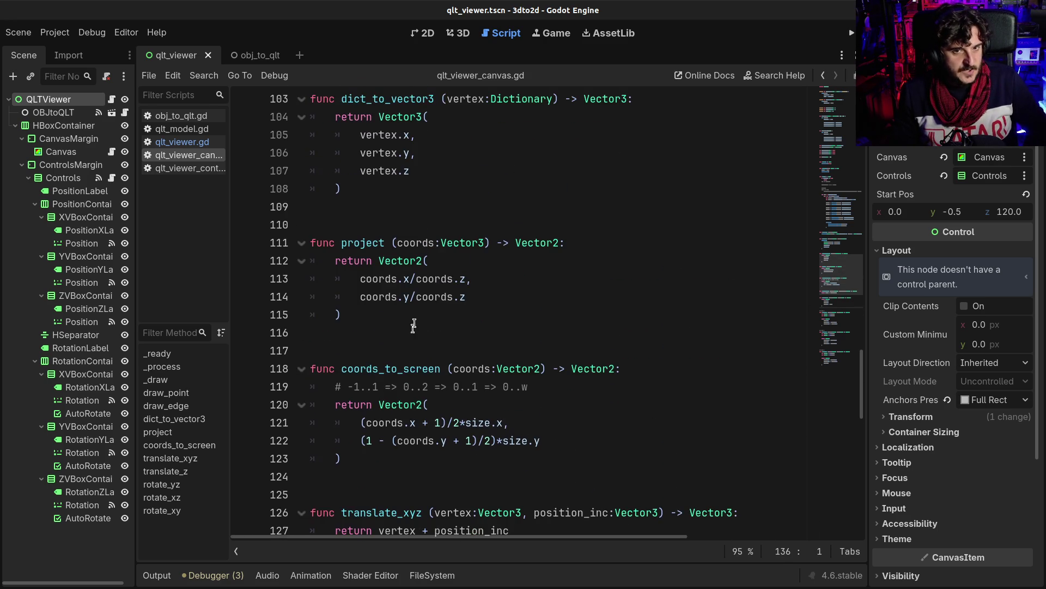
scroll(425, 323, "up", 1)
scroll(422, 327, "down", 1)
scroll(419, 331, "up", 1)
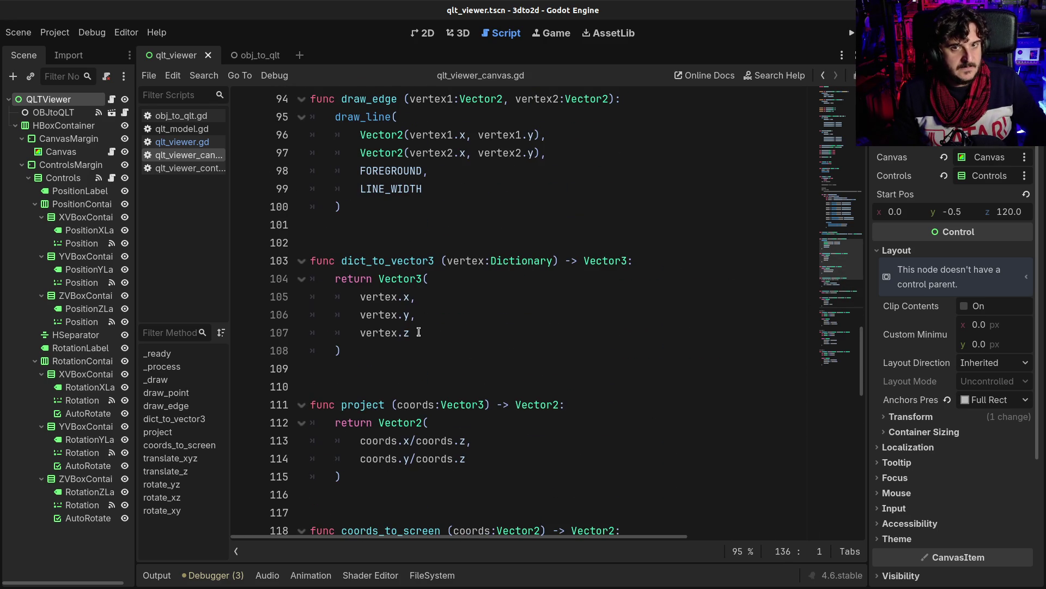
scroll(419, 332, "down", 1)
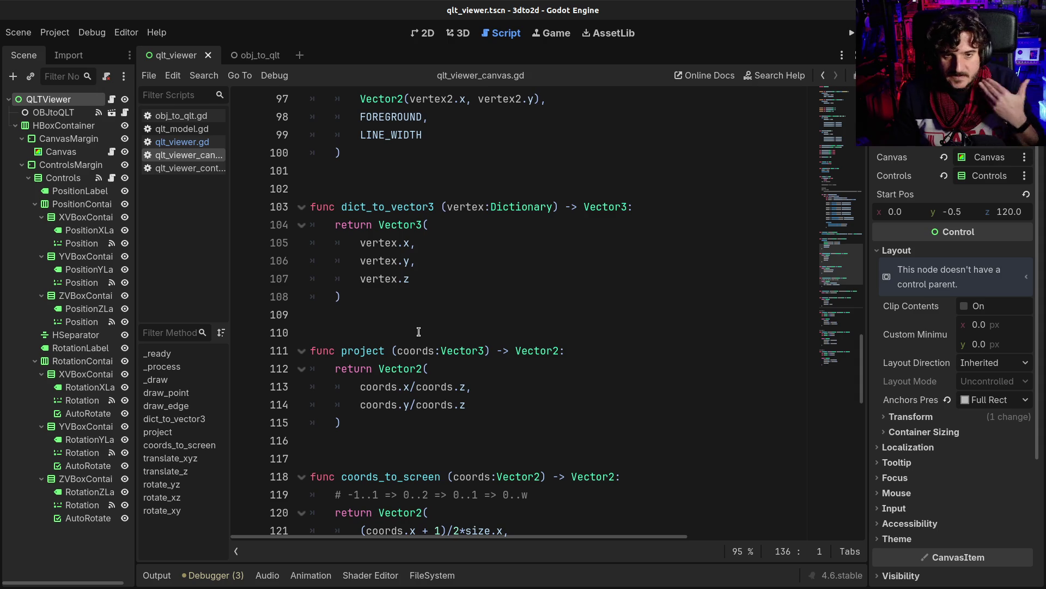
left_click(419, 332)
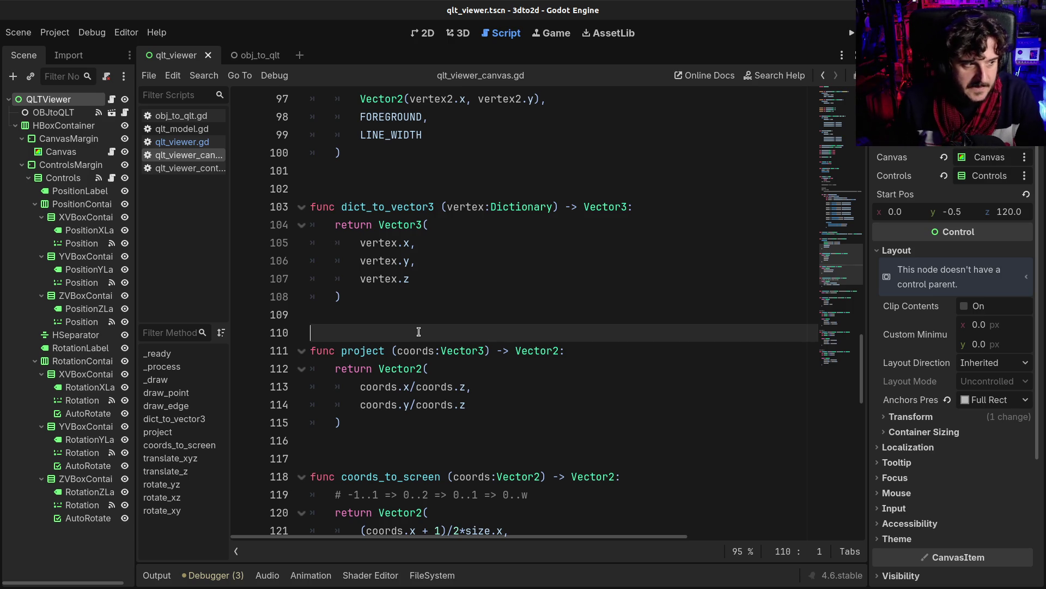
Remove the stray 's' on line 110 and bring up the Scene menu.
type("s")
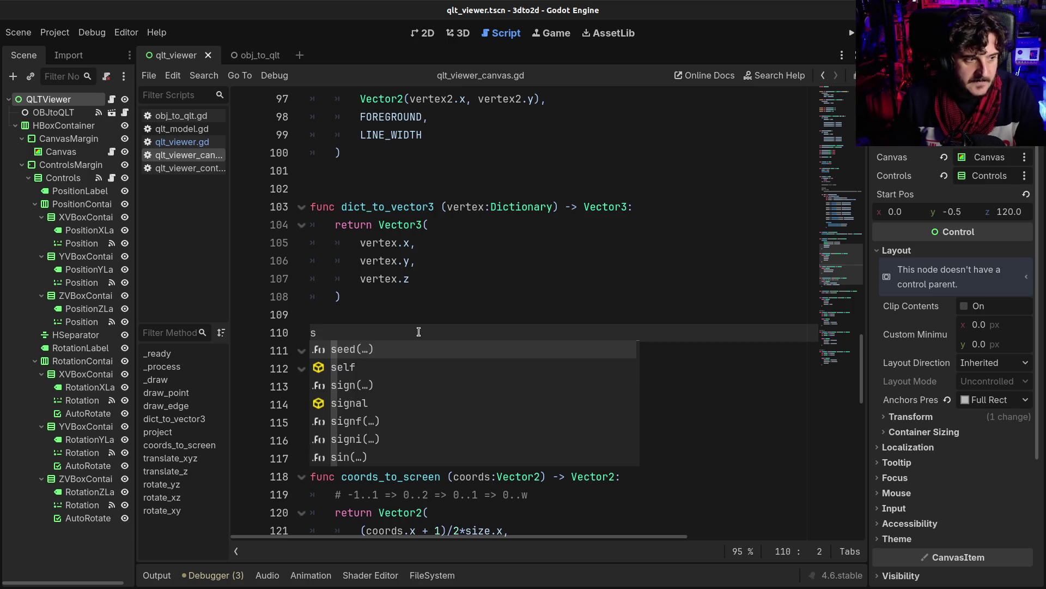
key("Escape")
key("BackSpace")
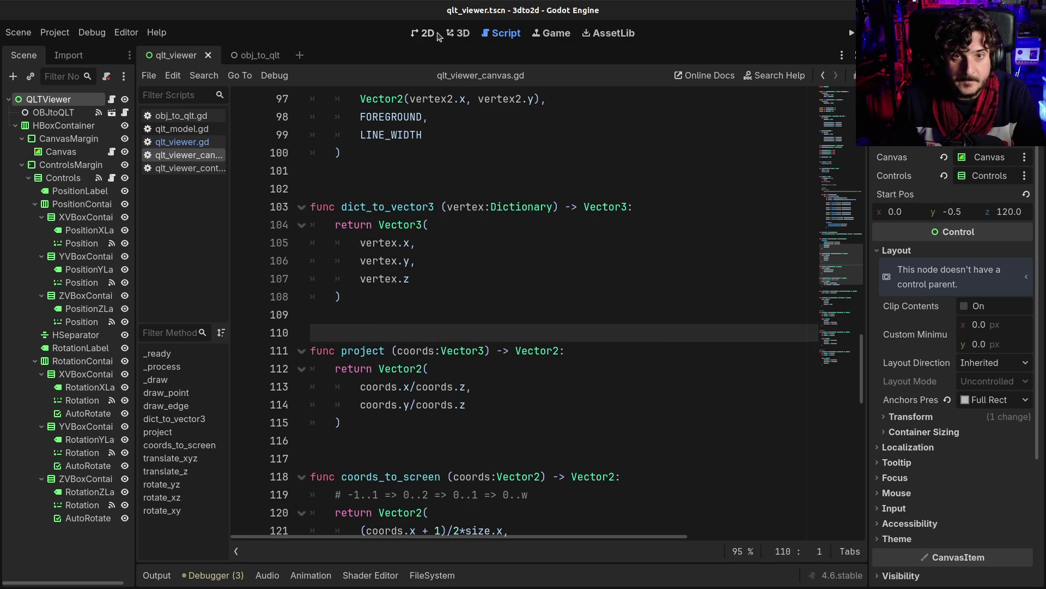
left_click(24, 38)
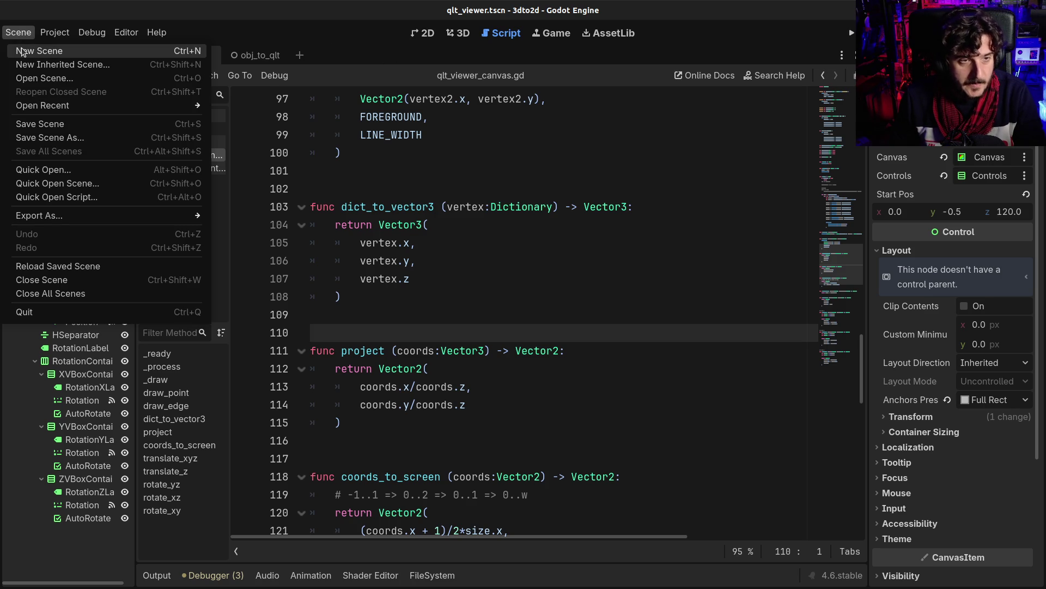
Start a new project from the Project Manager and name it Virtual.
key("Escape")
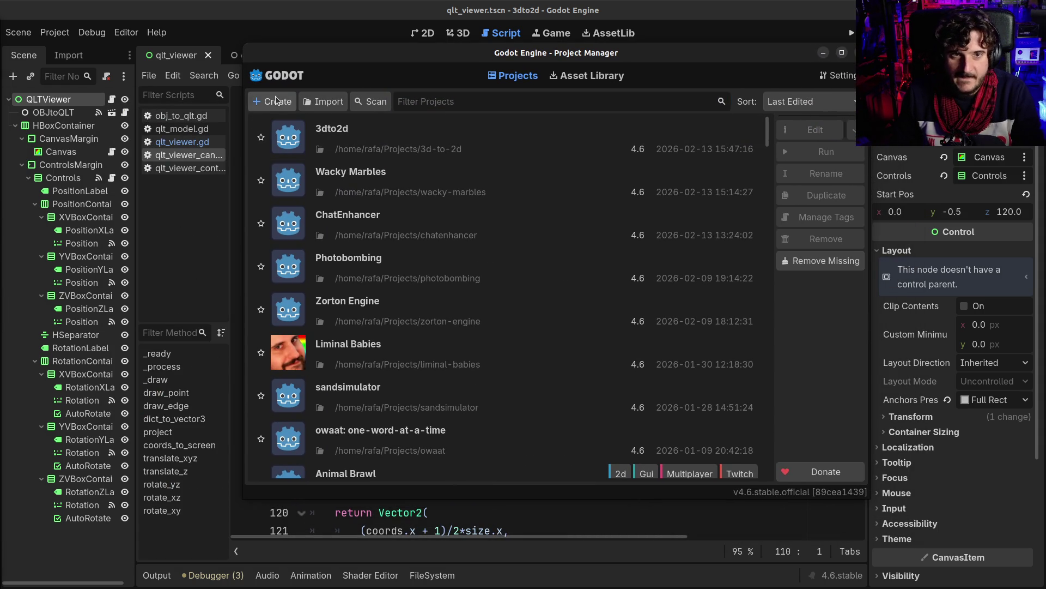
left_click(273, 102)
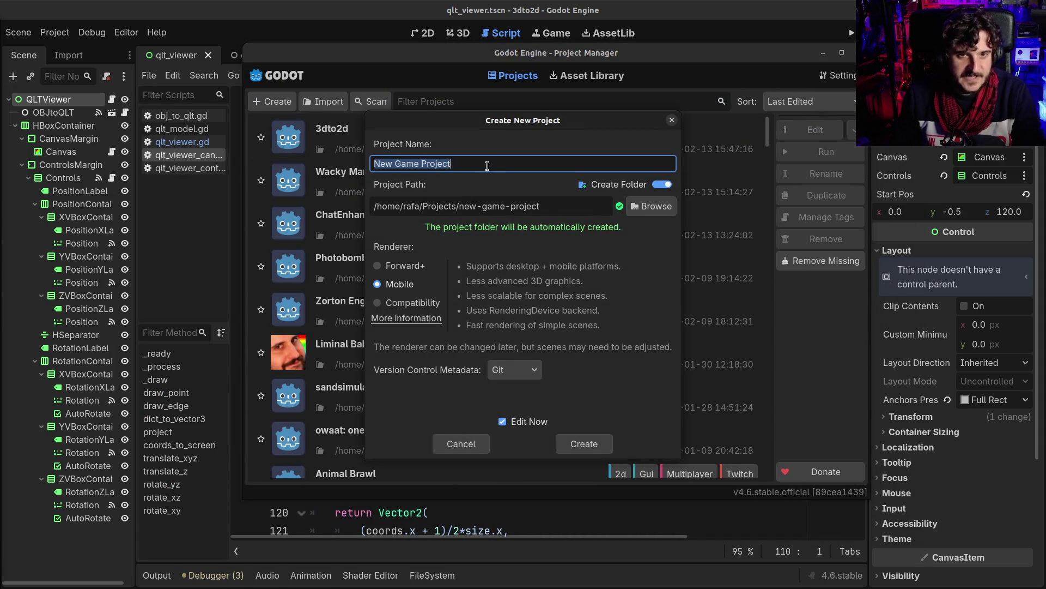
left_click(487, 166)
key("ctrl+a")
type("V")
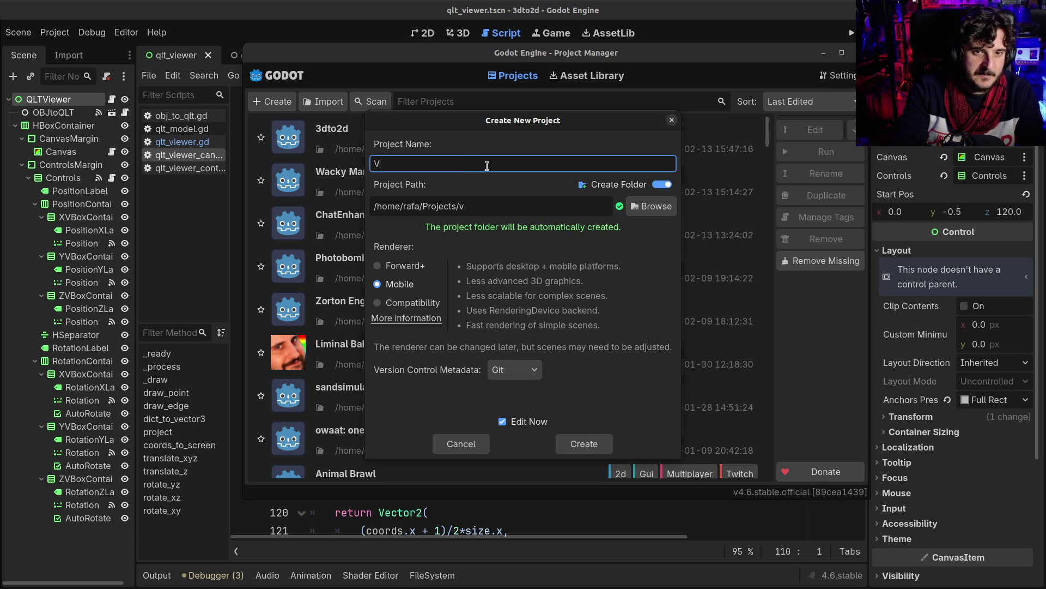
type("irtual Fu")
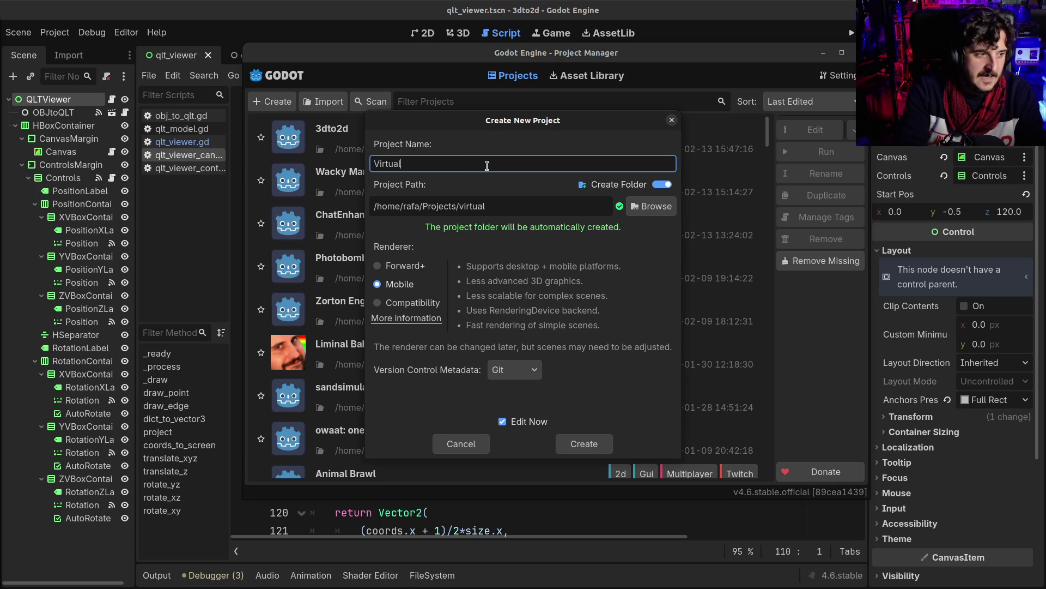
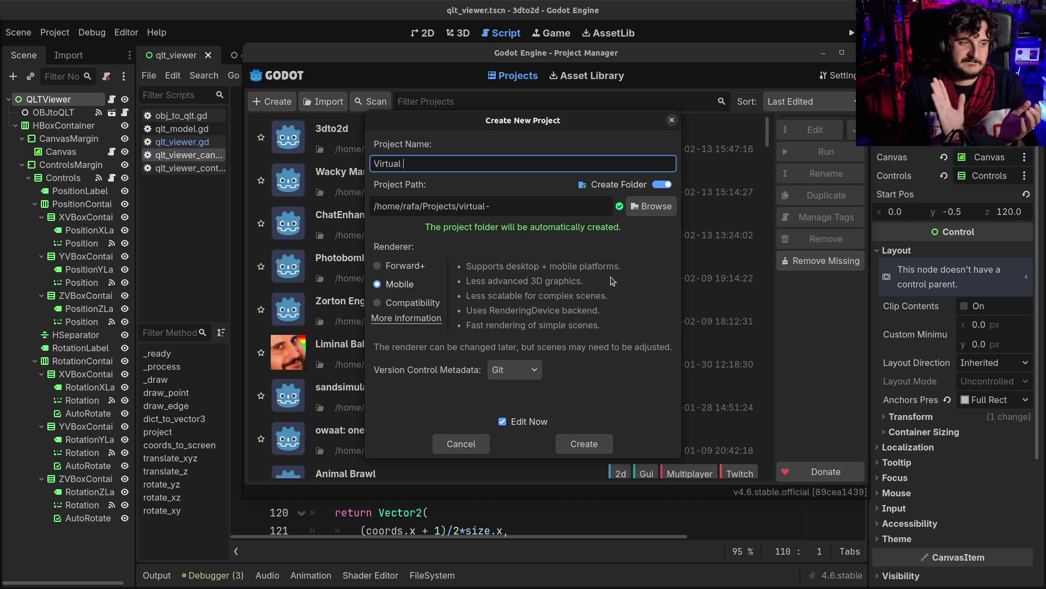
Try out project names, then settle on 'Virtual Toy 2D' in the Project Name field.
type("Ex")
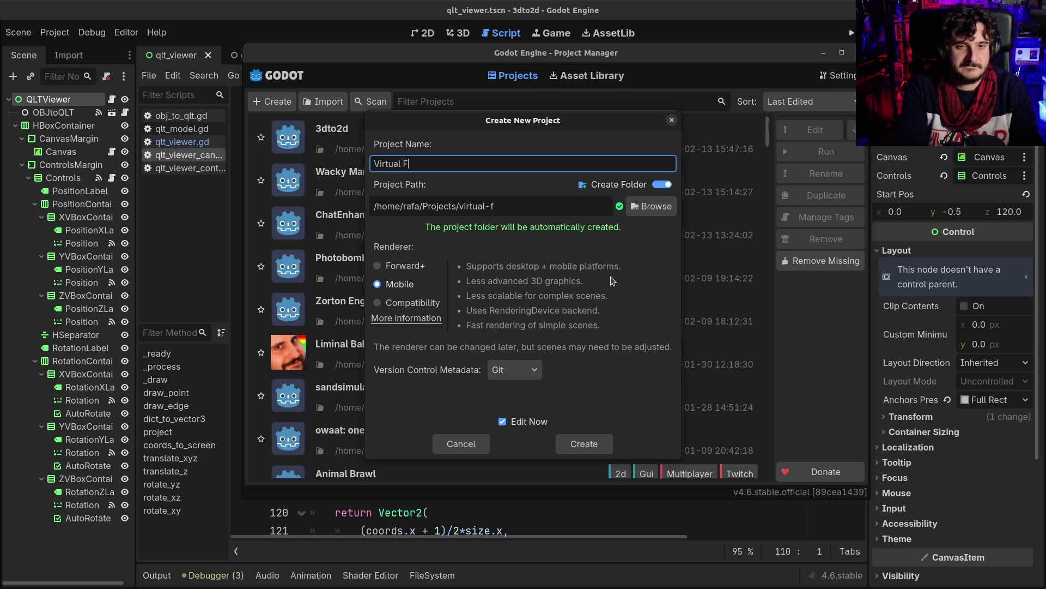
key("BackSpace")
key("BackSpace")
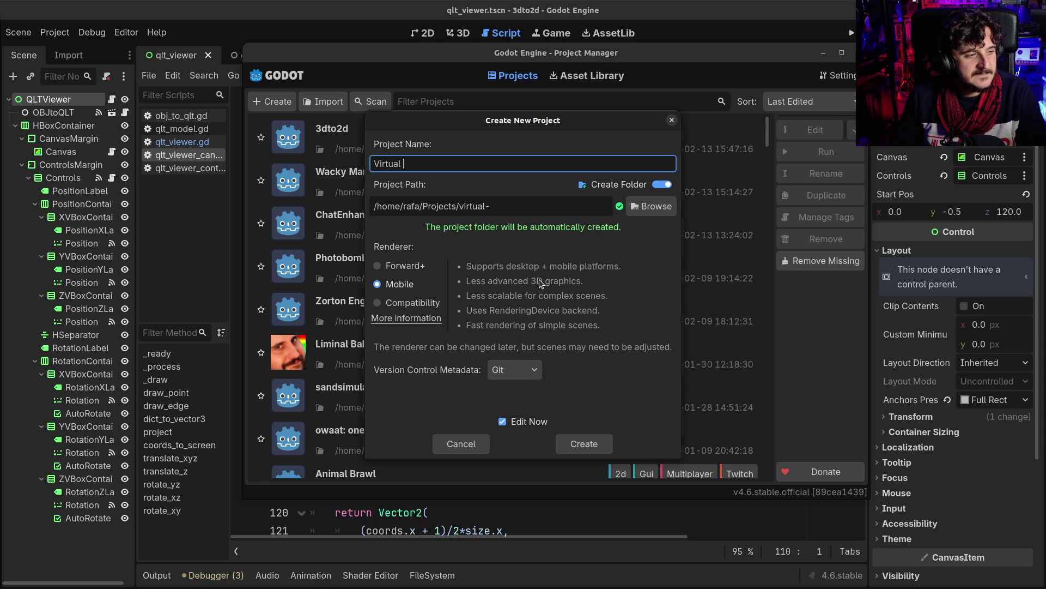
type("Chad")
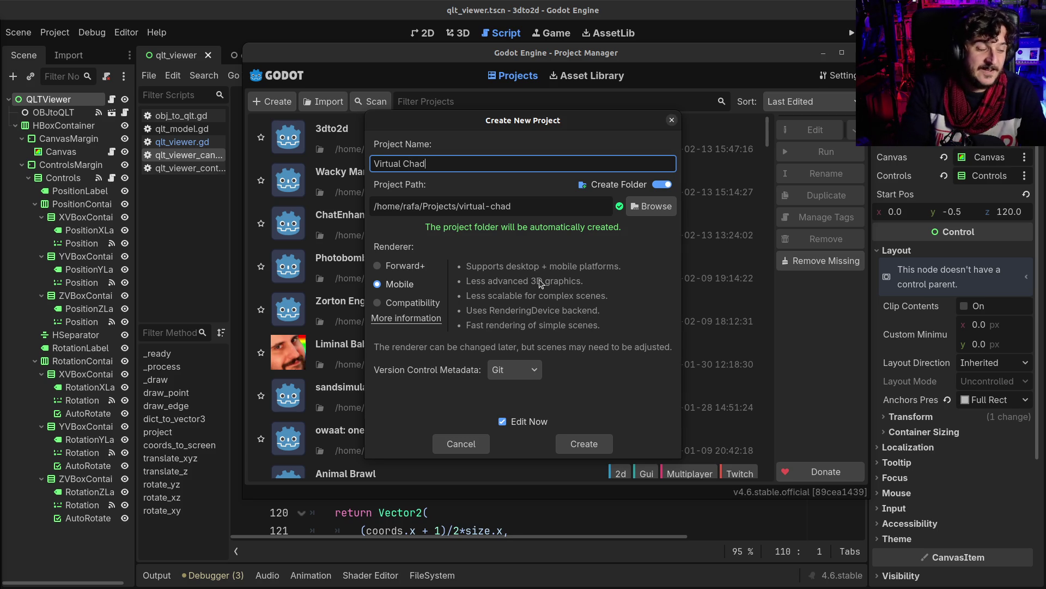
key("BackSpace")
key("BackSpace")
key("BackSpace")
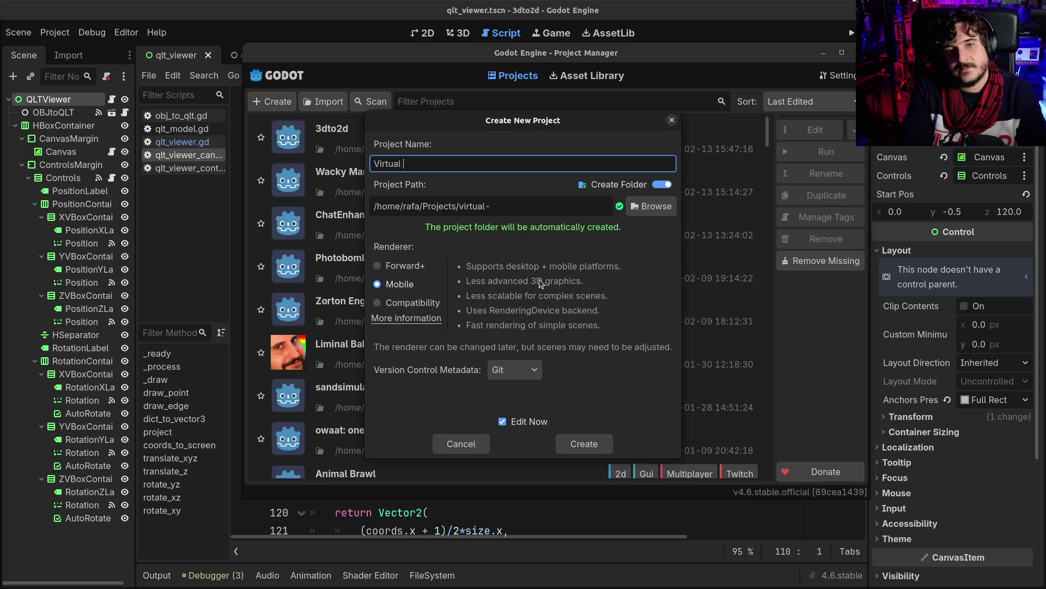
type("Toy")
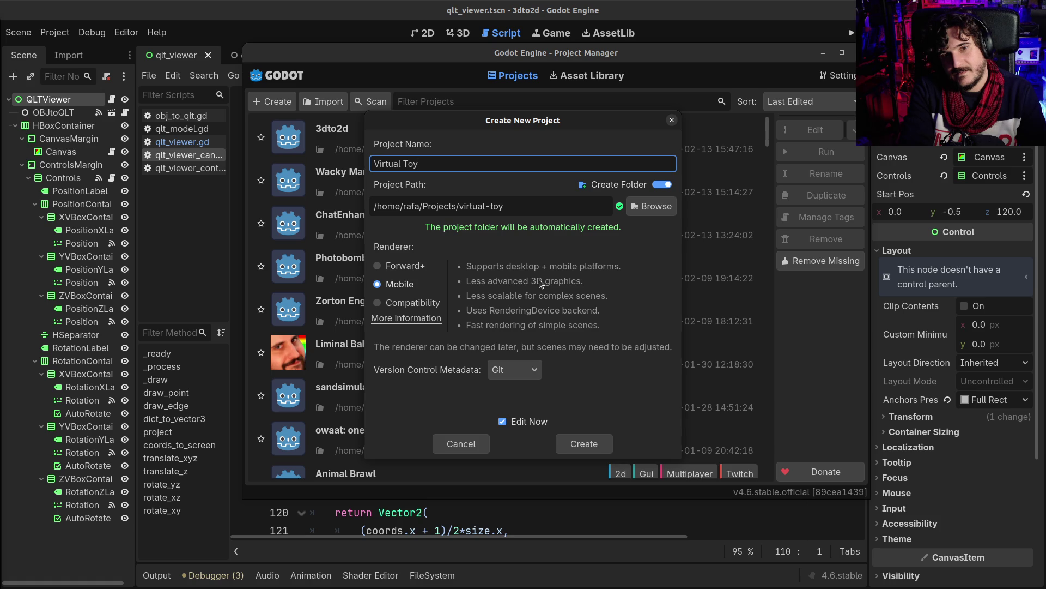
type(" 2D")
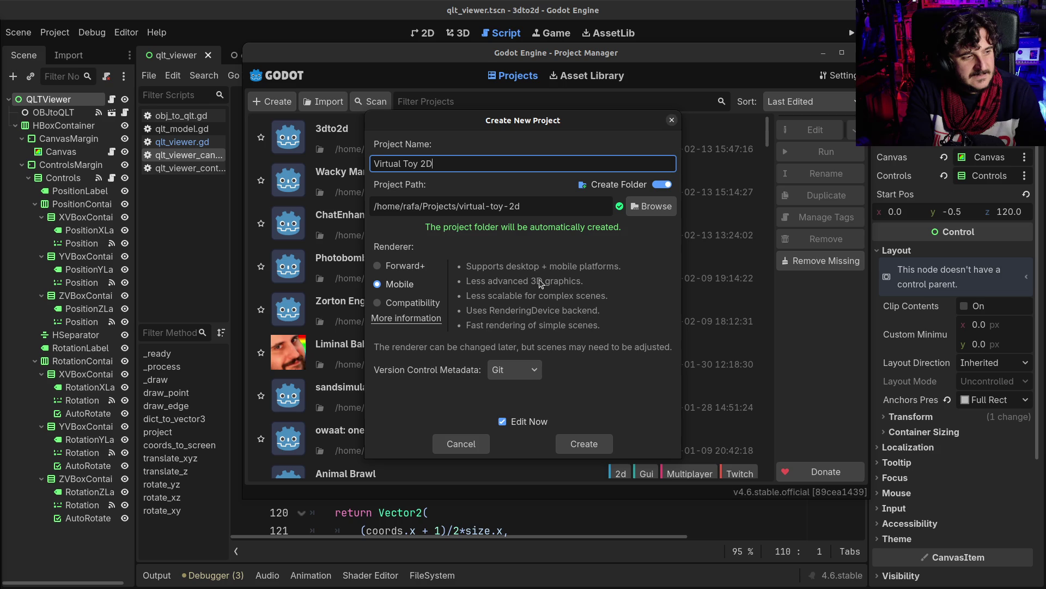
Select the whole project name and create the Virtual Toy 2D project.
key("ctrl+a")
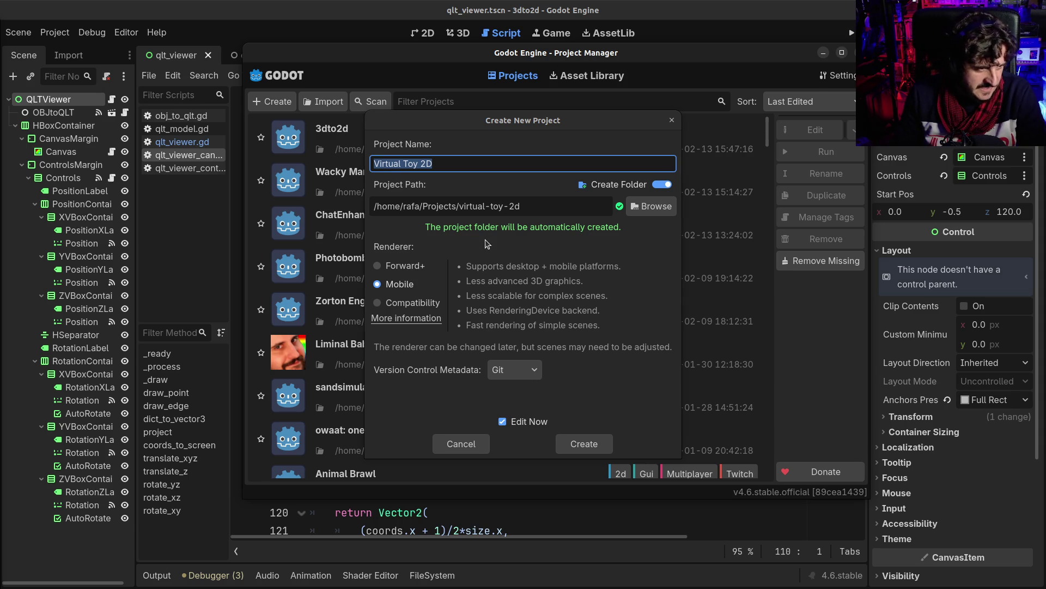
left_click(585, 444)
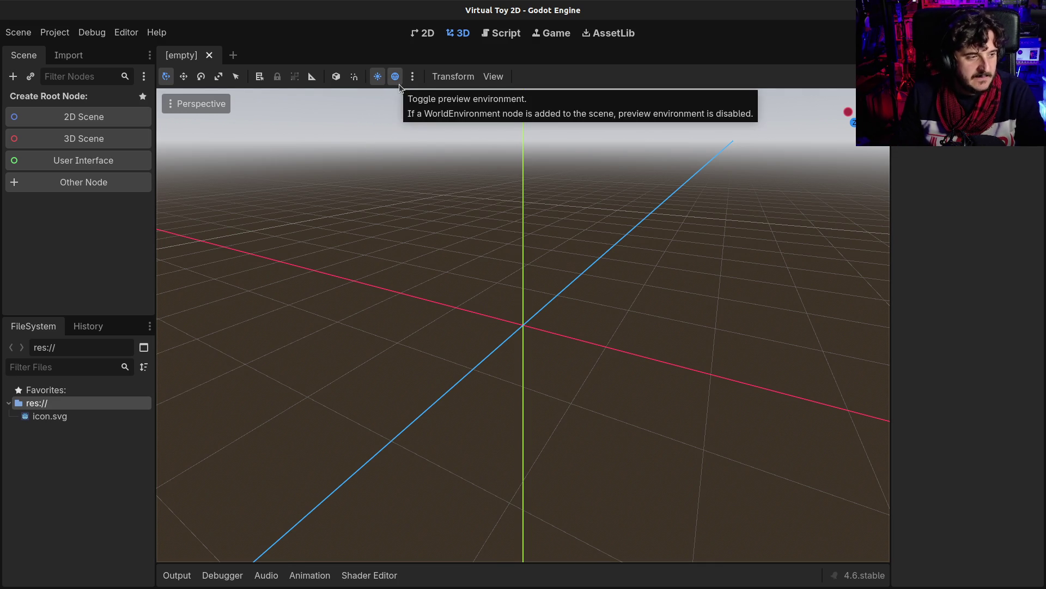
Make a Node2D the scene root with 2D Scene and frame the canvas around it.
left_click(91, 116)
scroll(573, 253, "down", 2)
left_click_drag(590, 253, 553, 261)
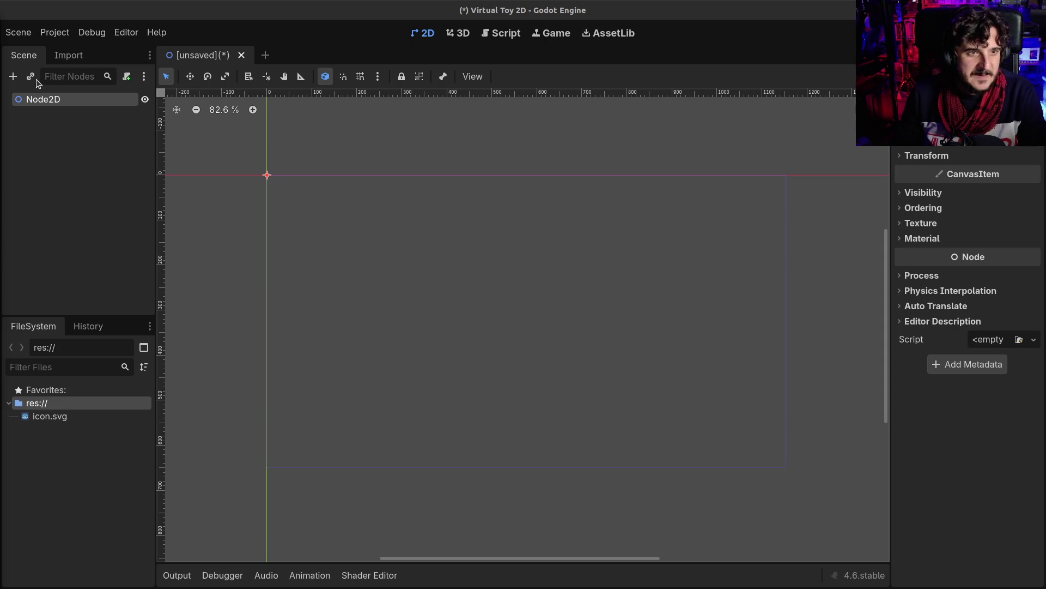
key("F2")
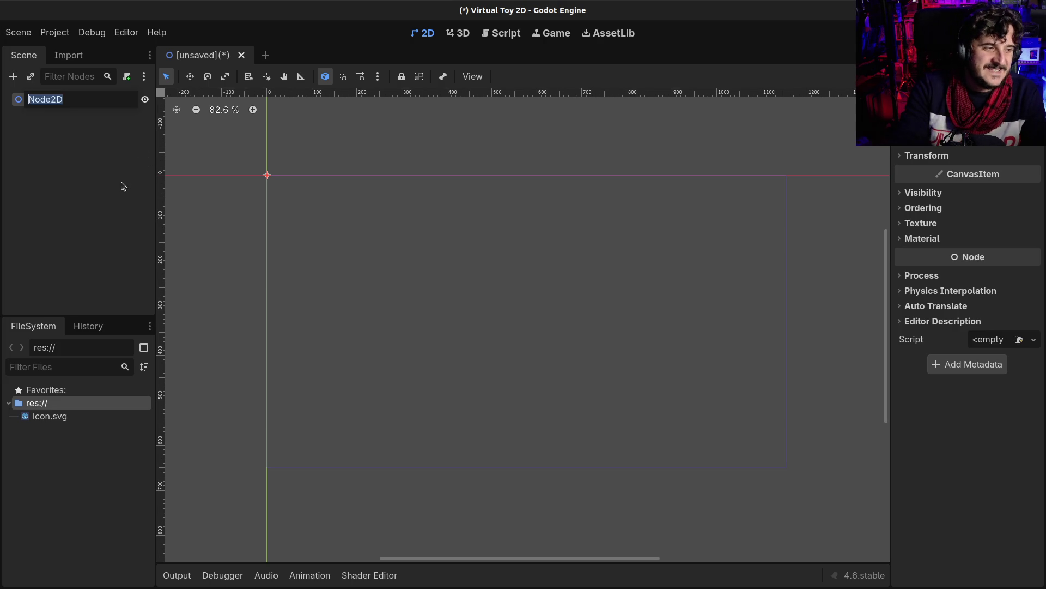
Name the root Main and save the scene as main.tscn in a new scenes folder.
type("Main")
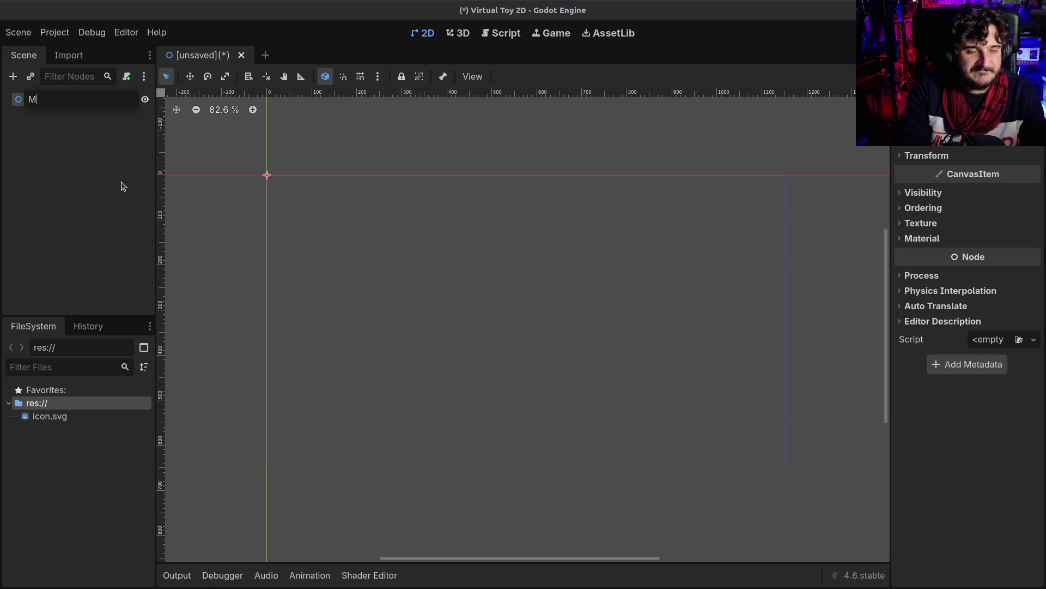
key("Return")
key("ctrl+s")
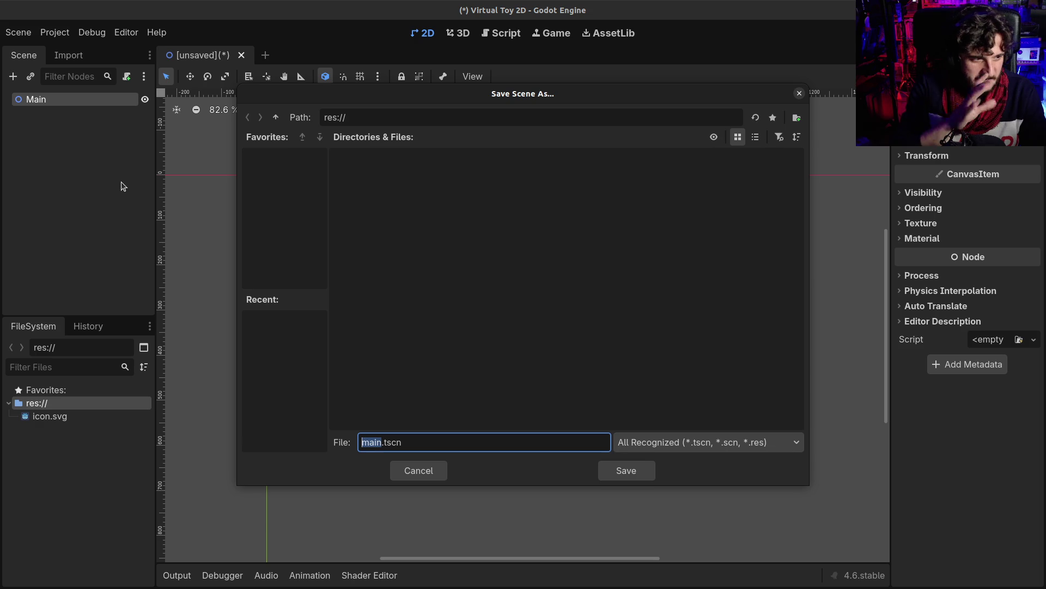
left_click(797, 119)
type("scenes")
key("Return")
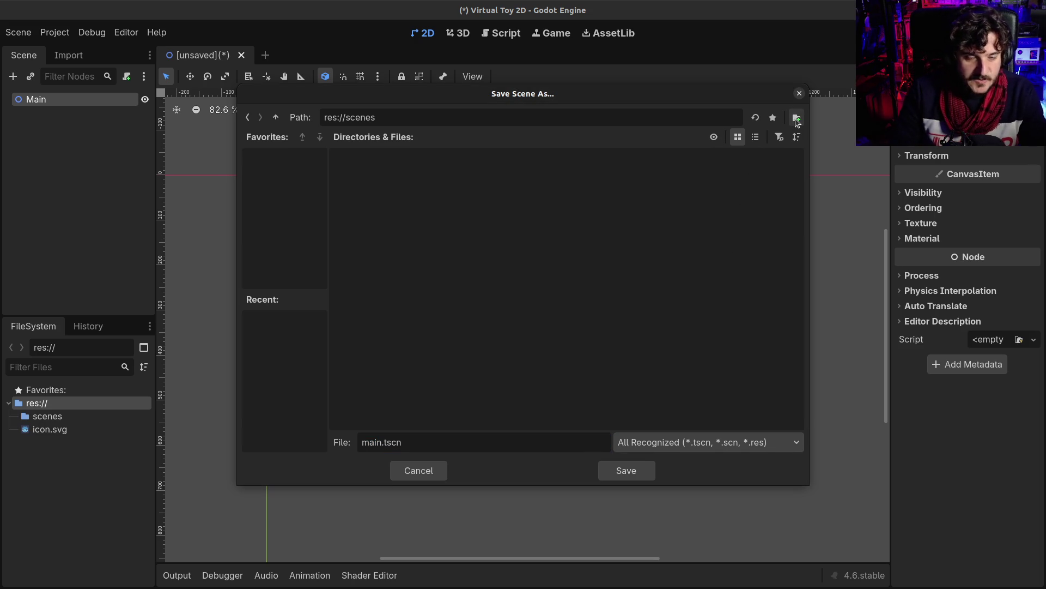
left_click(603, 471)
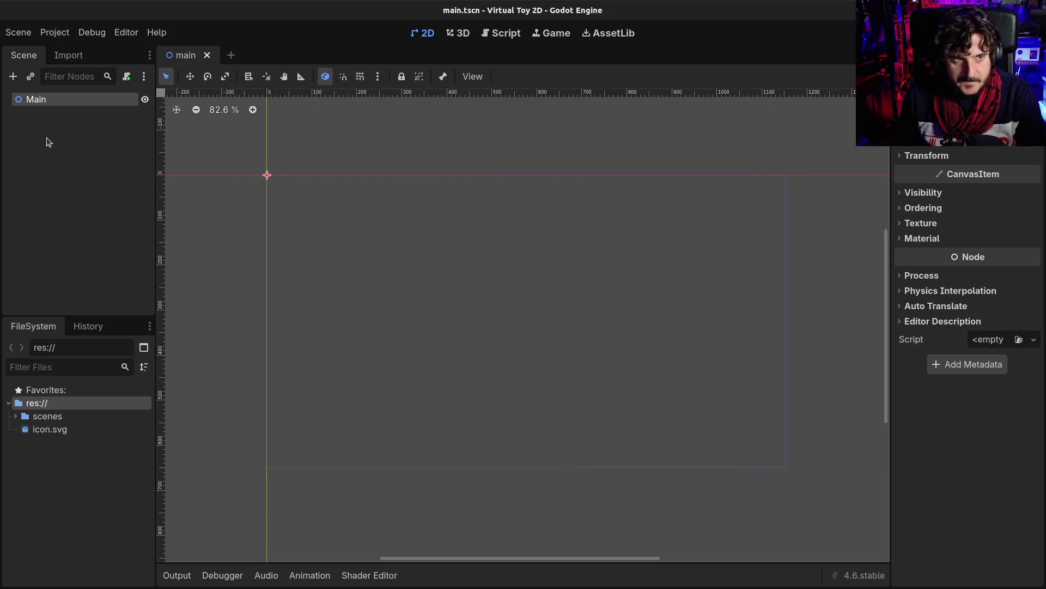
Rename the root node to Game and save the scene.
left_click(31, 103)
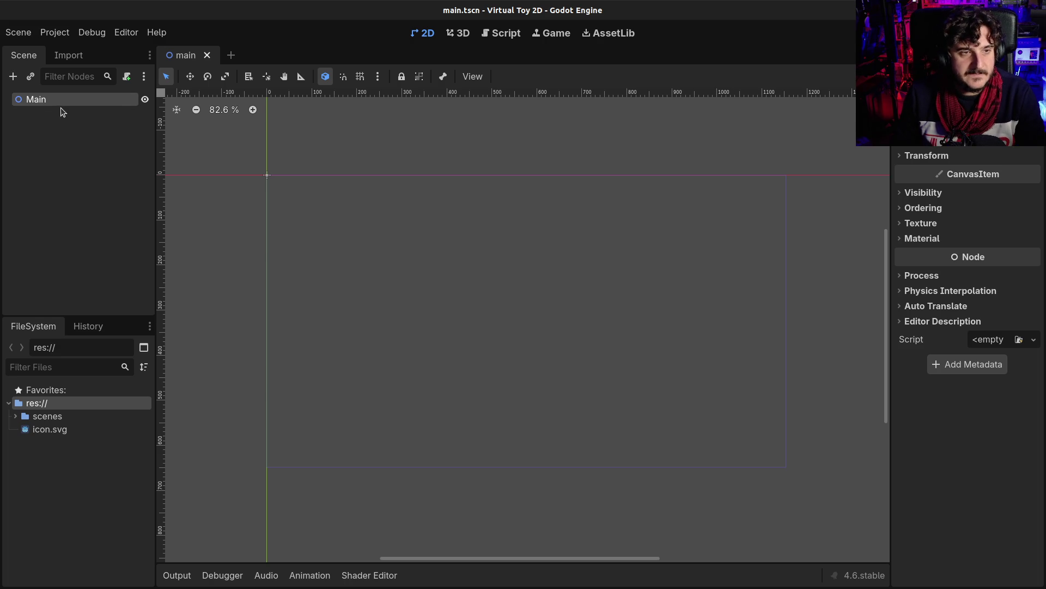
key("F2")
type("Game")
key("Return")
key("ctrl+s")
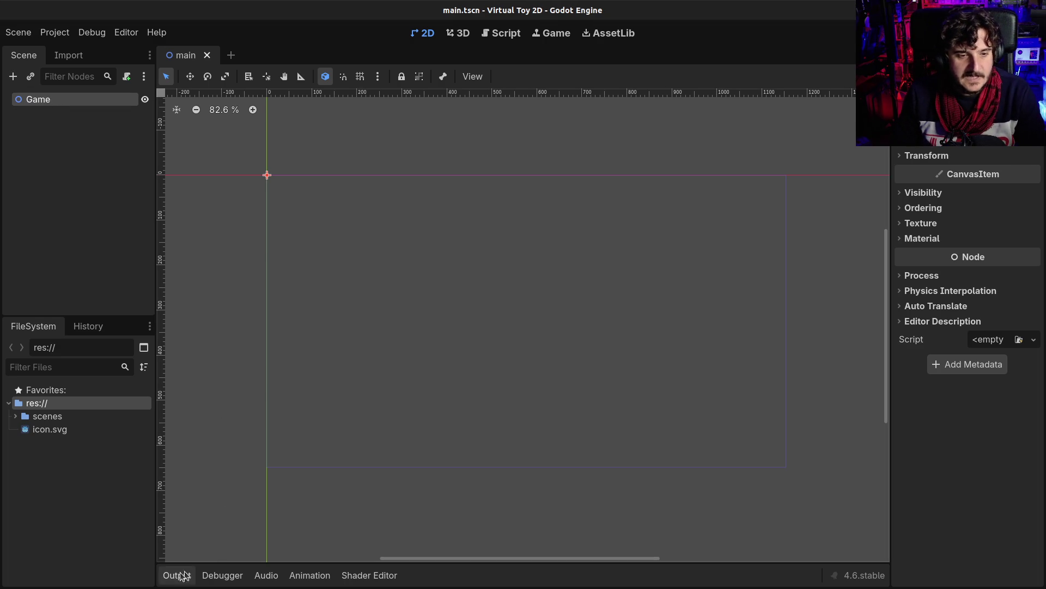
Rename the scenes/main.tscn file to game.tscn in the FileSystem dock.
left_click(188, 574)
left_click(15, 417)
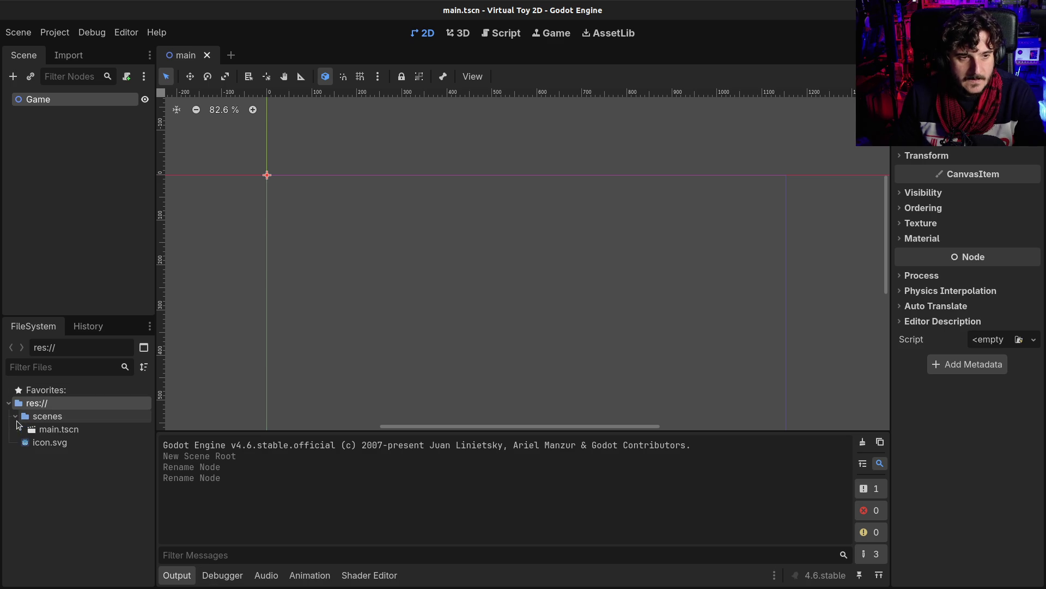
left_click(58, 429)
key("F2")
type("game")
key("Return")
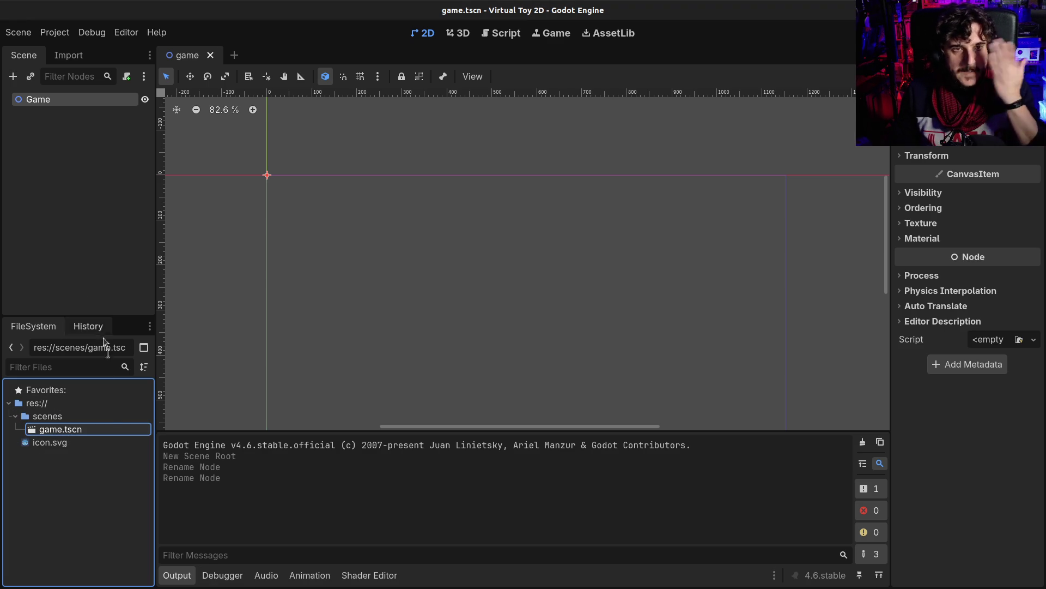
left_click(170, 579)
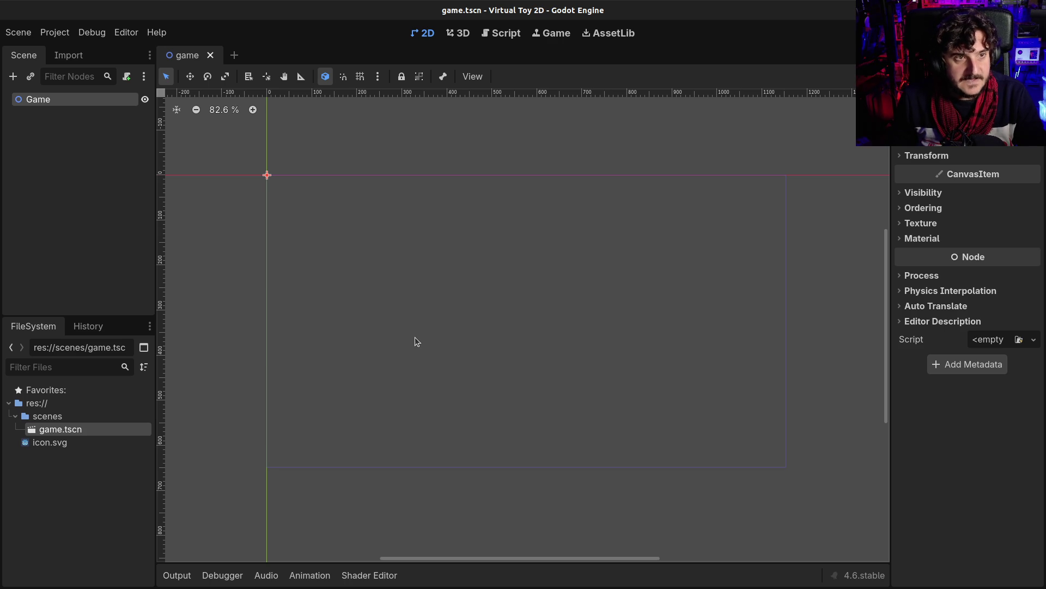
left_click(71, 143)
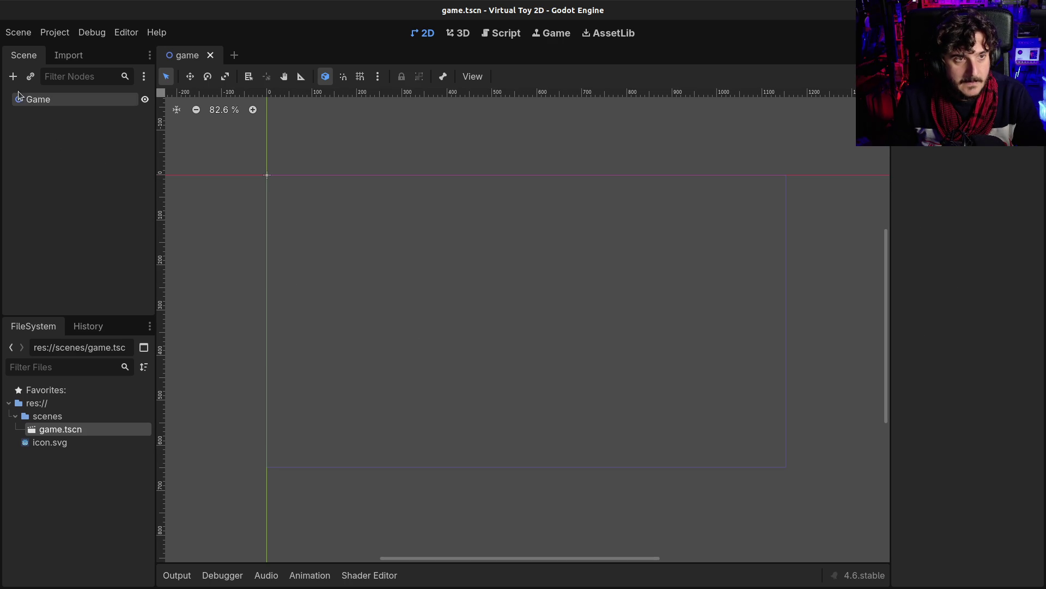
Create a new User Interface scene with root Main and save it as main.tscn.
left_click(71, 97)
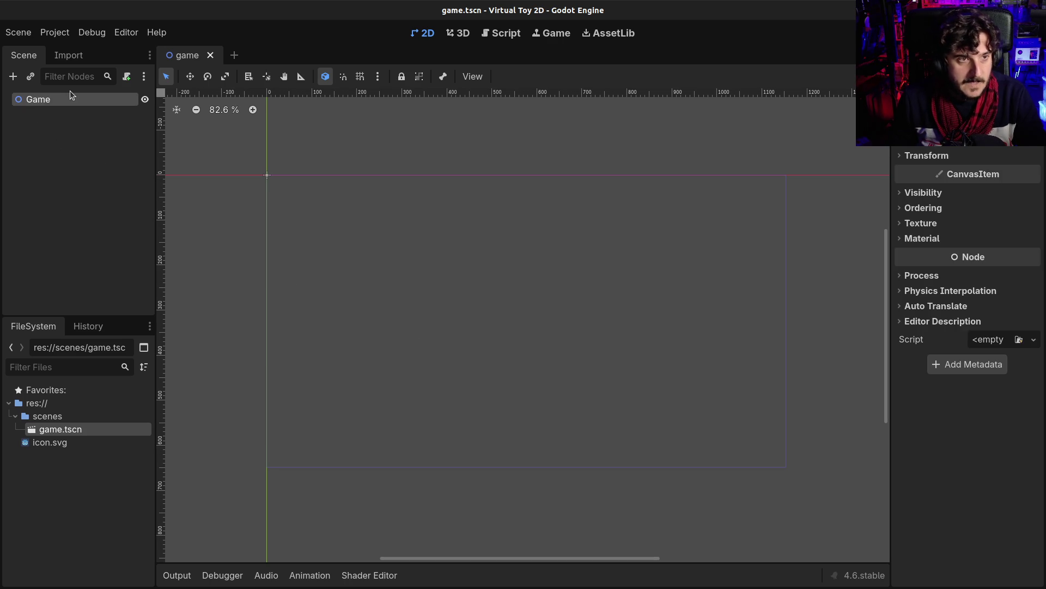
left_click(234, 55)
left_click(34, 158)
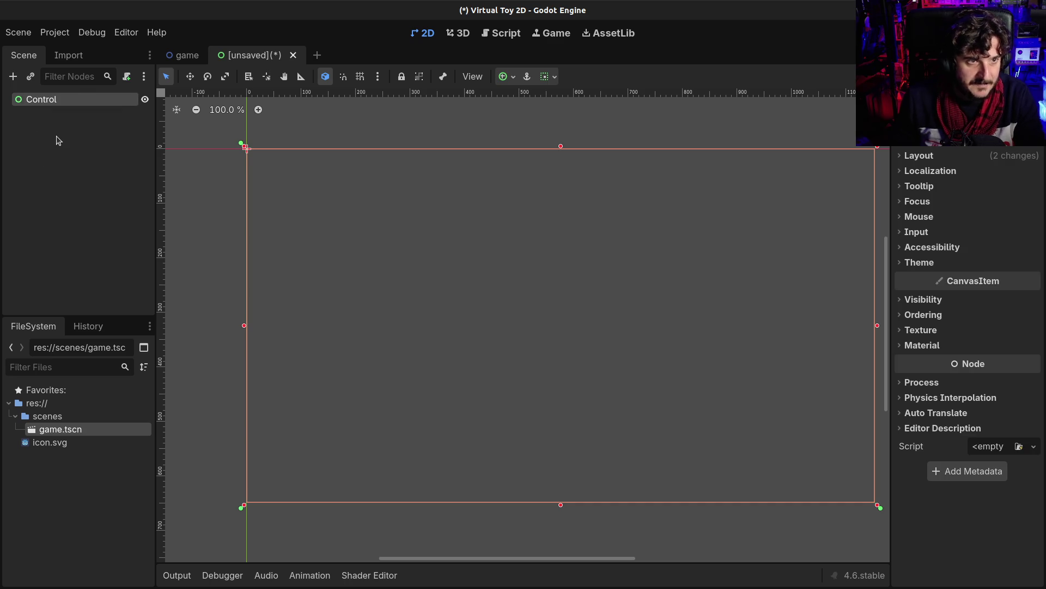
key("F2")
type("Main")
key("Return")
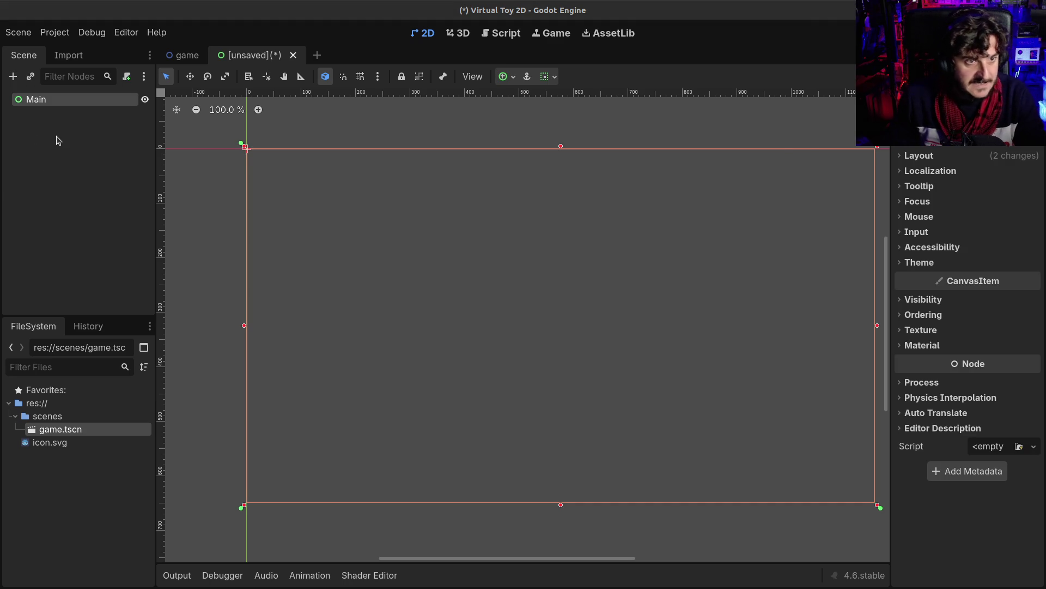
key("ctrl+s")
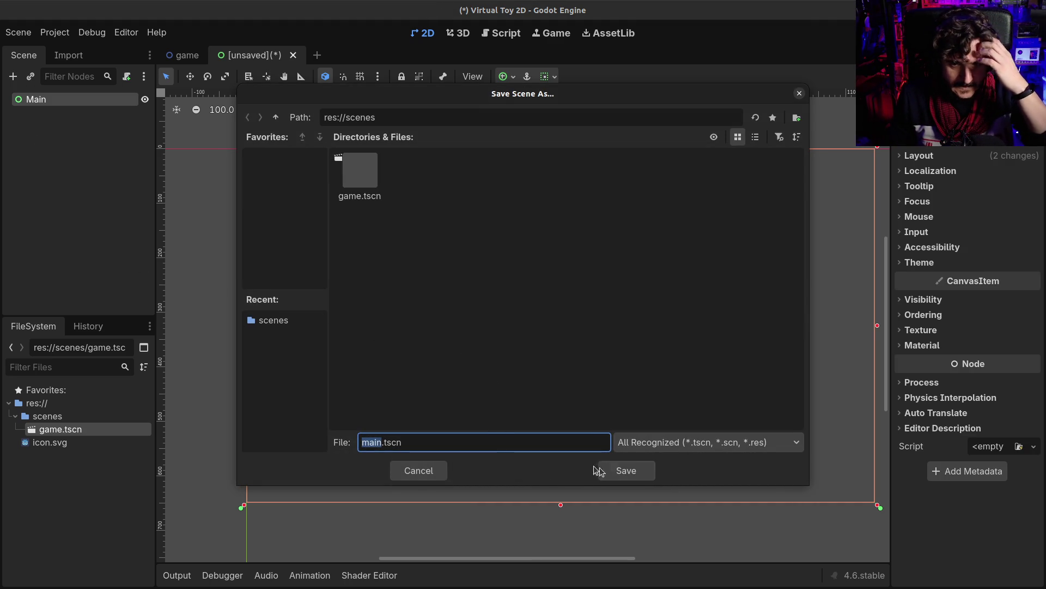
left_click(618, 471)
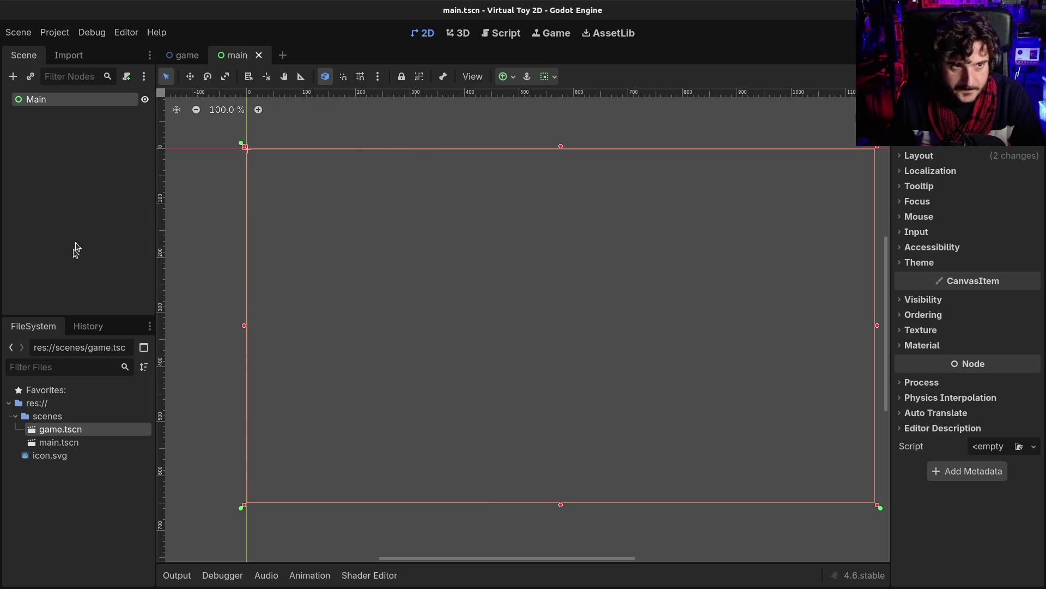
Add a ColorRect under Main with an 800 × 900 minimum size, then open Project Settings.
key("ctrl+a")
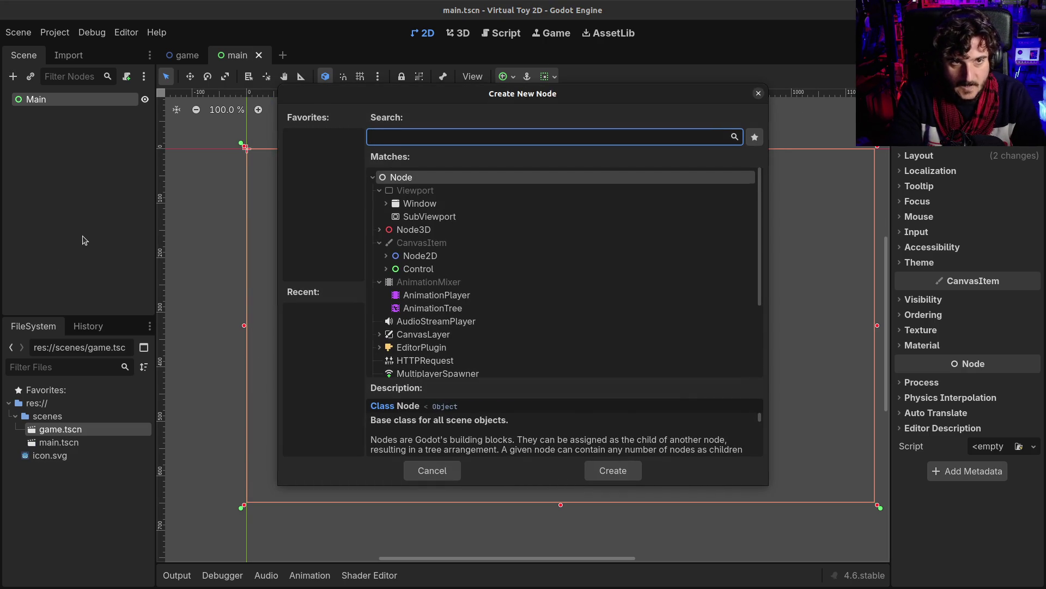
type("color")
key("Return")
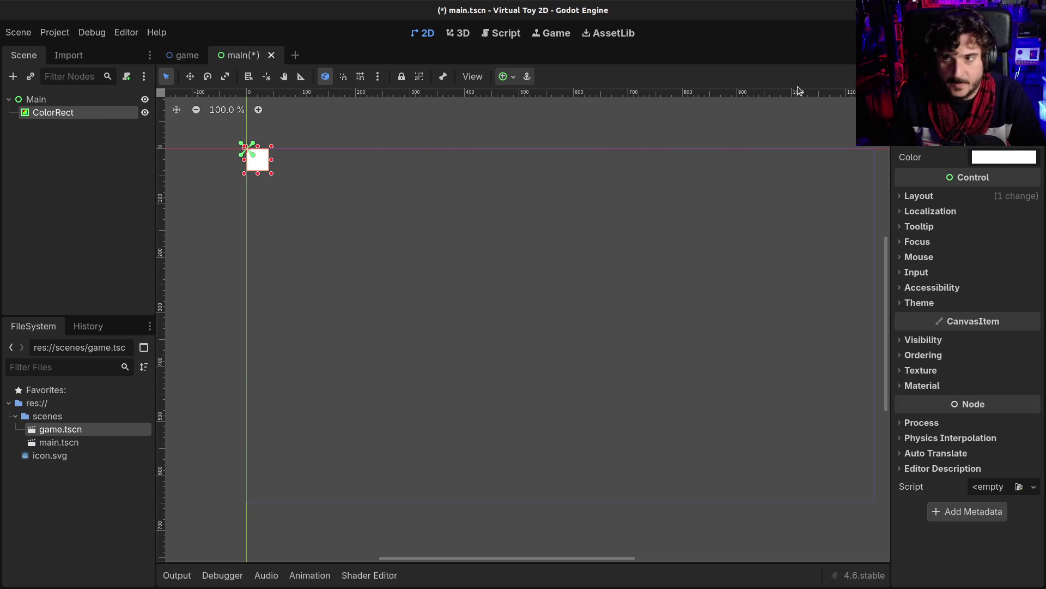
left_click(947, 197)
left_click(1001, 273)
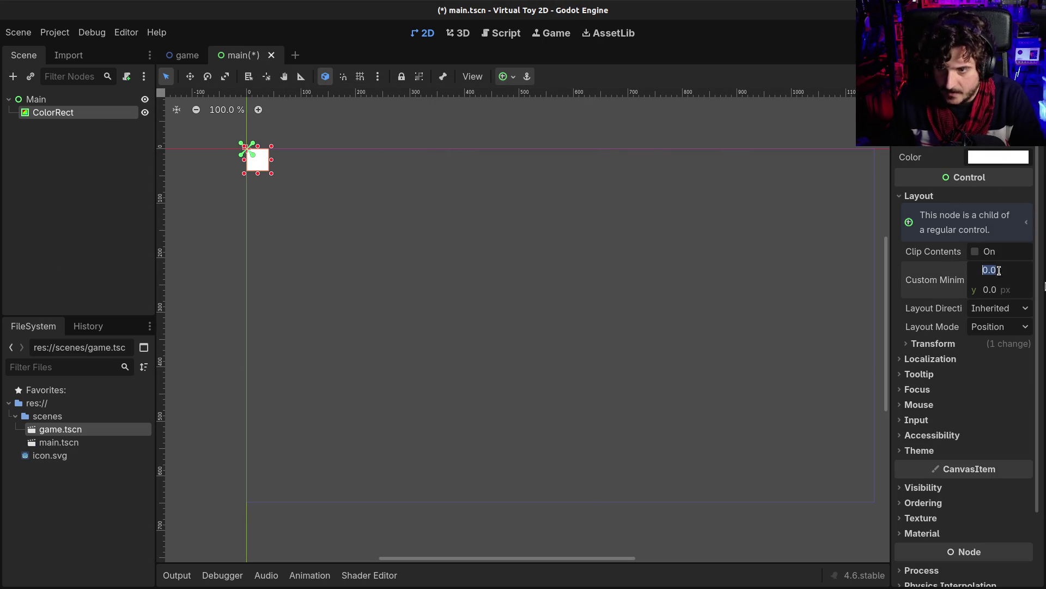
type("800")
key("Tab")
type("900")
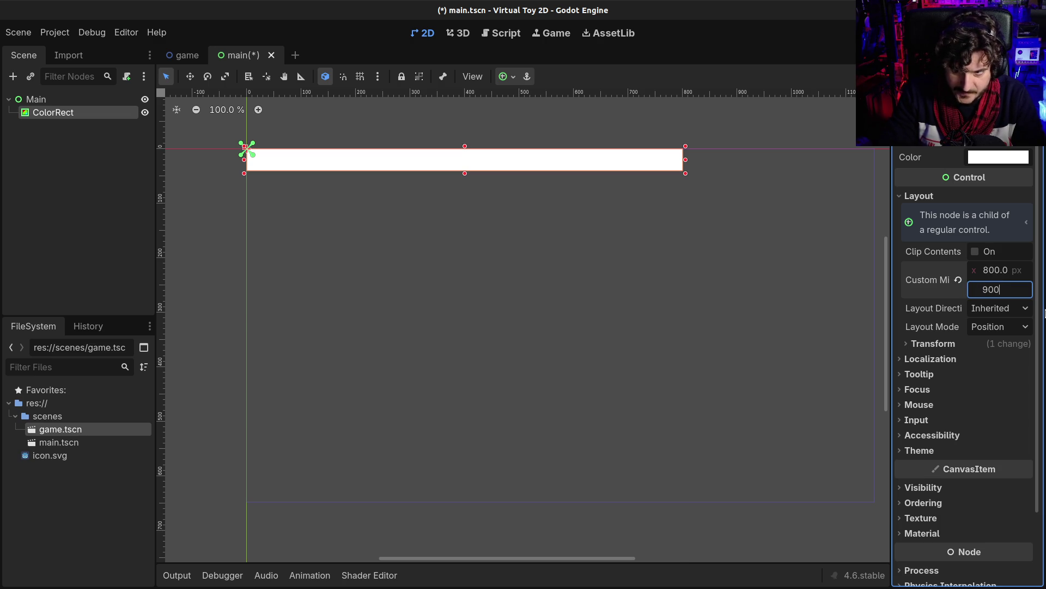
key("Return")
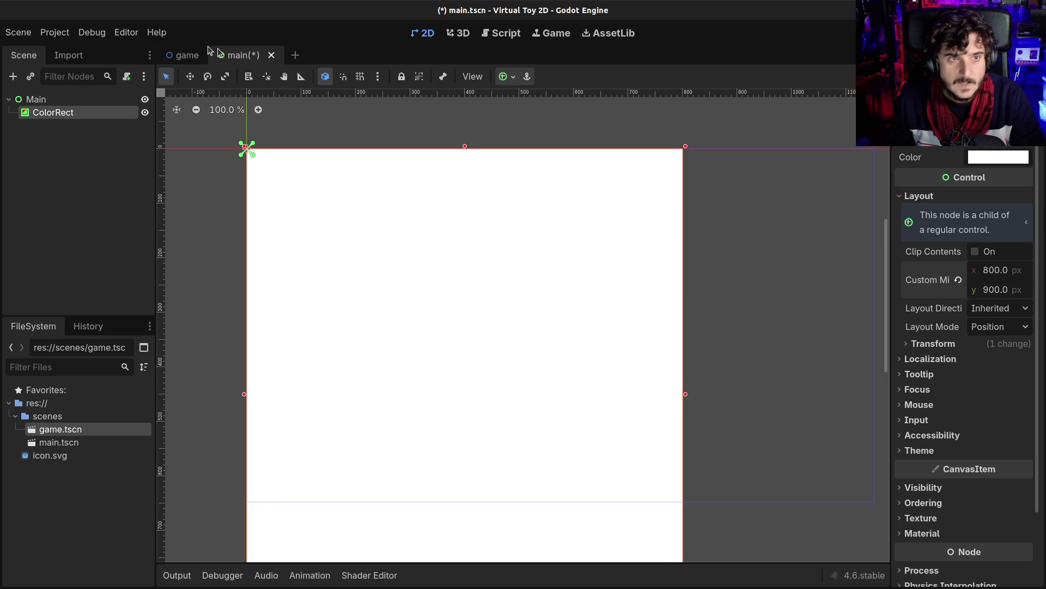
left_click(54, 32)
left_click(68, 47)
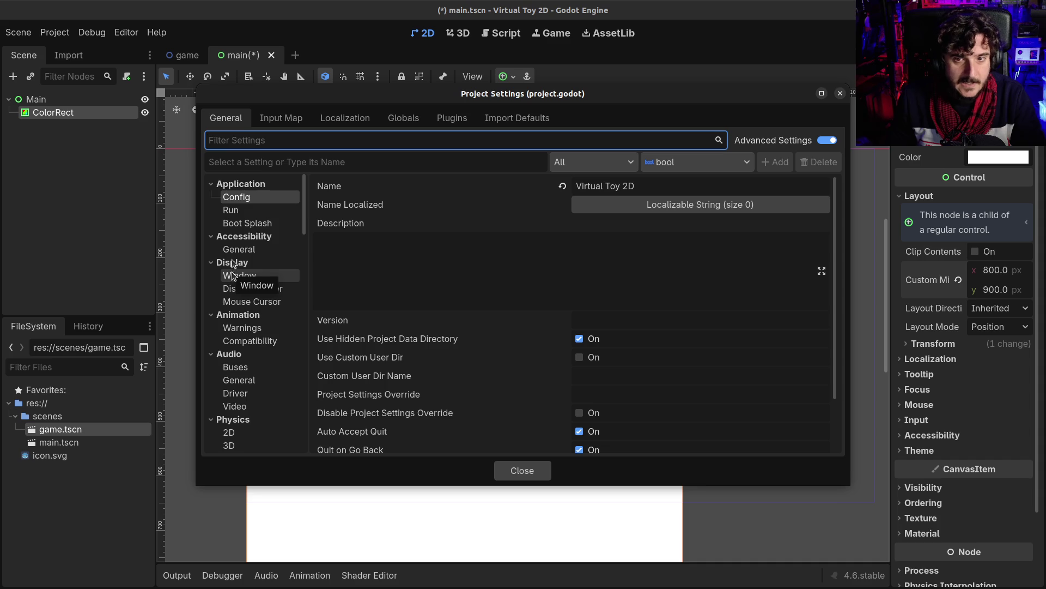
Set Display > Window viewport width 1280 and height 720, then close Project Settings.
left_click(231, 212)
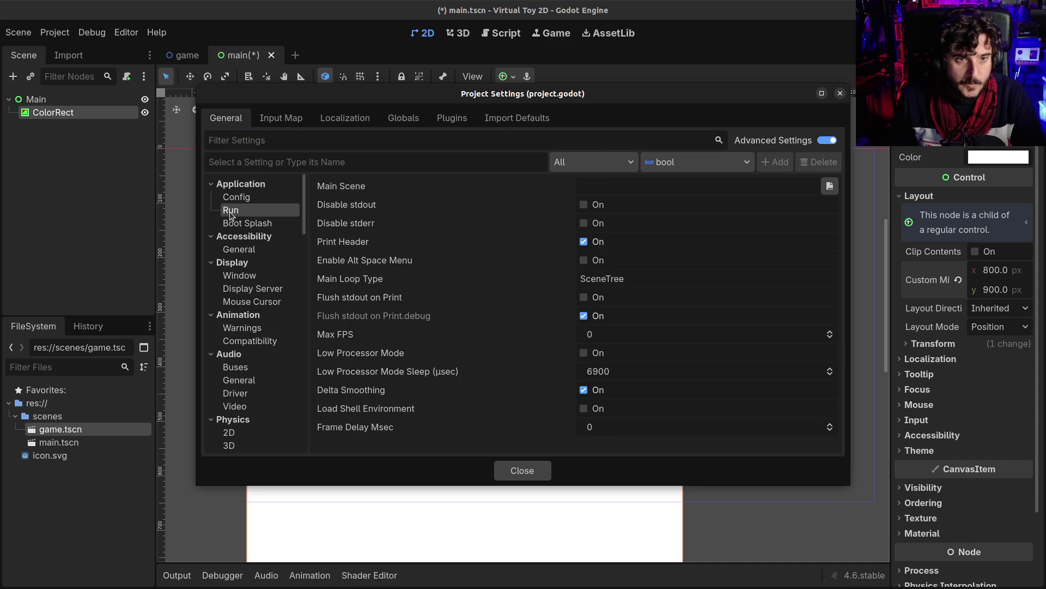
left_click(238, 252)
left_click(239, 275)
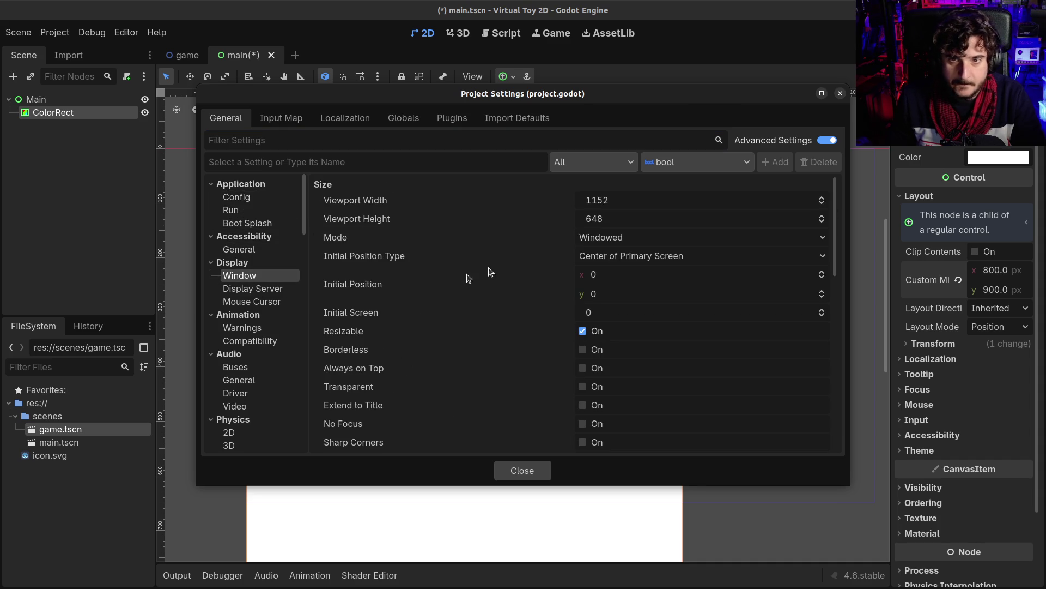
left_click(609, 208)
type("1280")
key("Tab")
type("720")
key("Return")
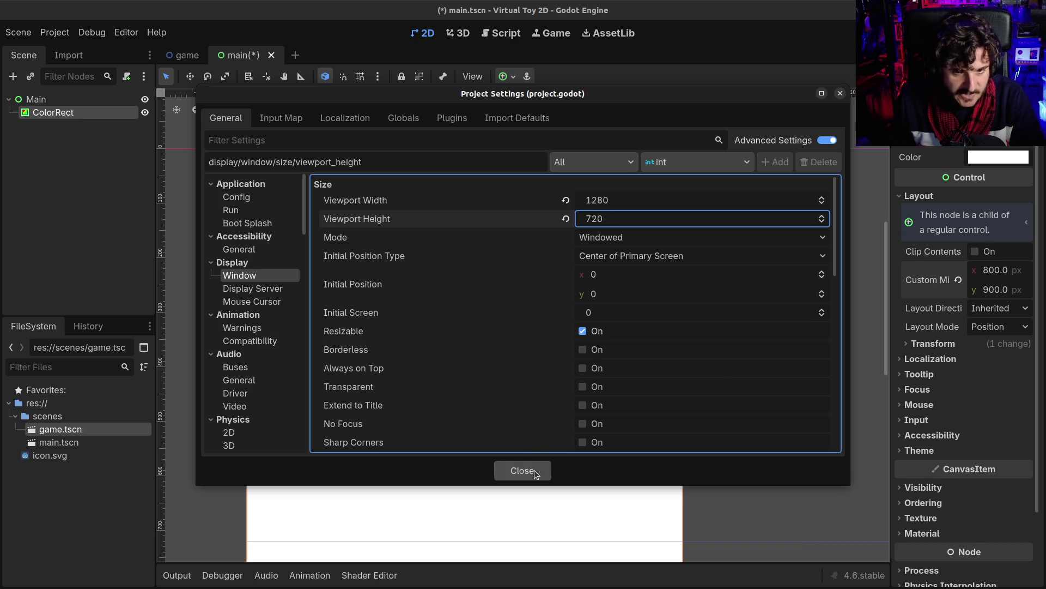
left_click(535, 474)
scroll(516, 392, "down", 5)
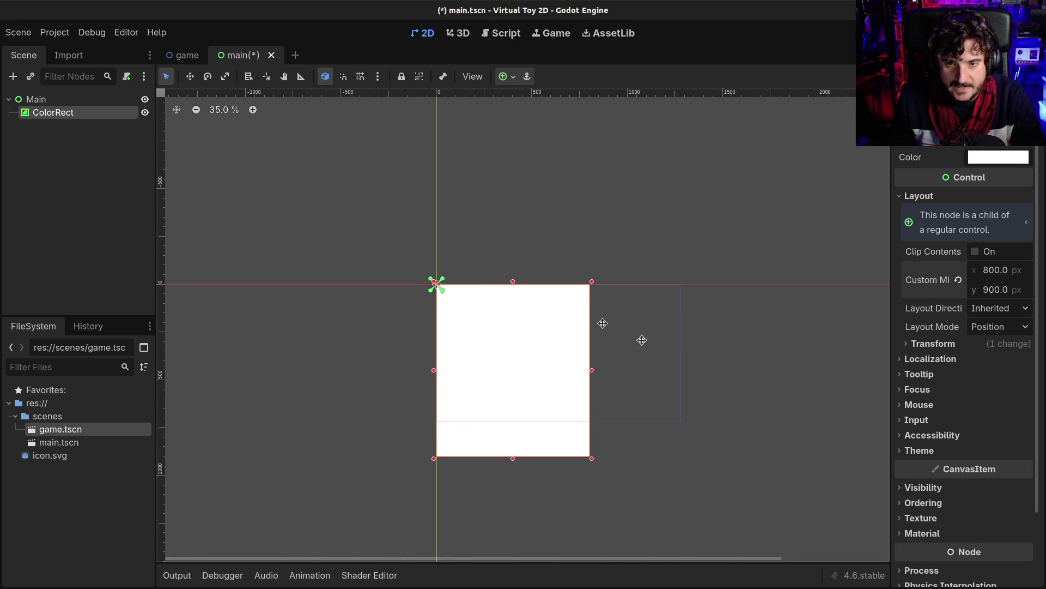
Set the ColorRect's minimum height to 720 and width to 1280/2 (640).
left_click_drag(669, 354, 552, 311)
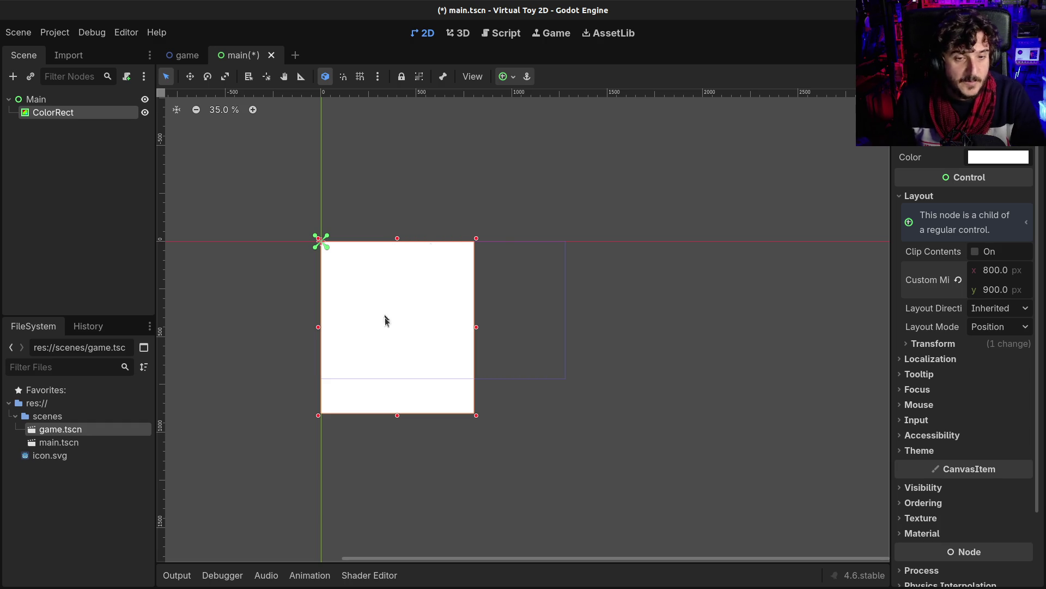
left_click(997, 289)
type("7")
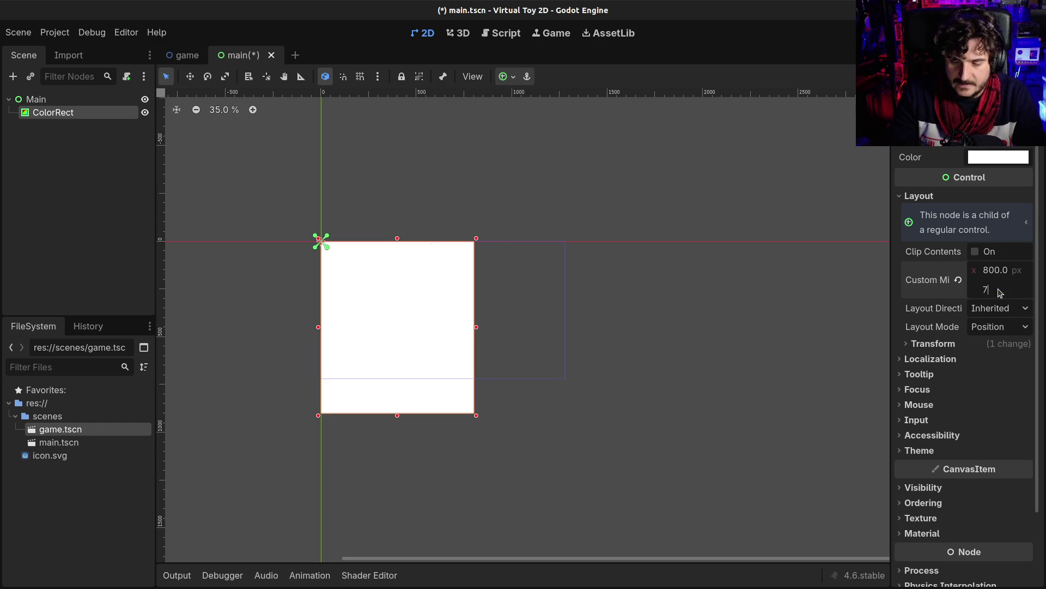
type("20")
key("Return")
left_click(1005, 278)
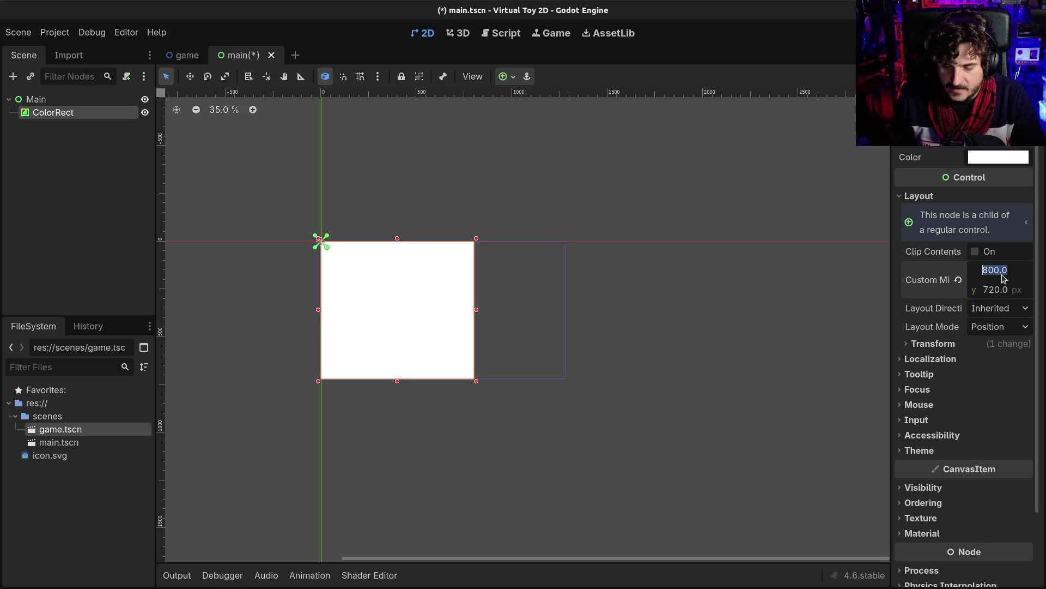
type("1280/2")
key("Return")
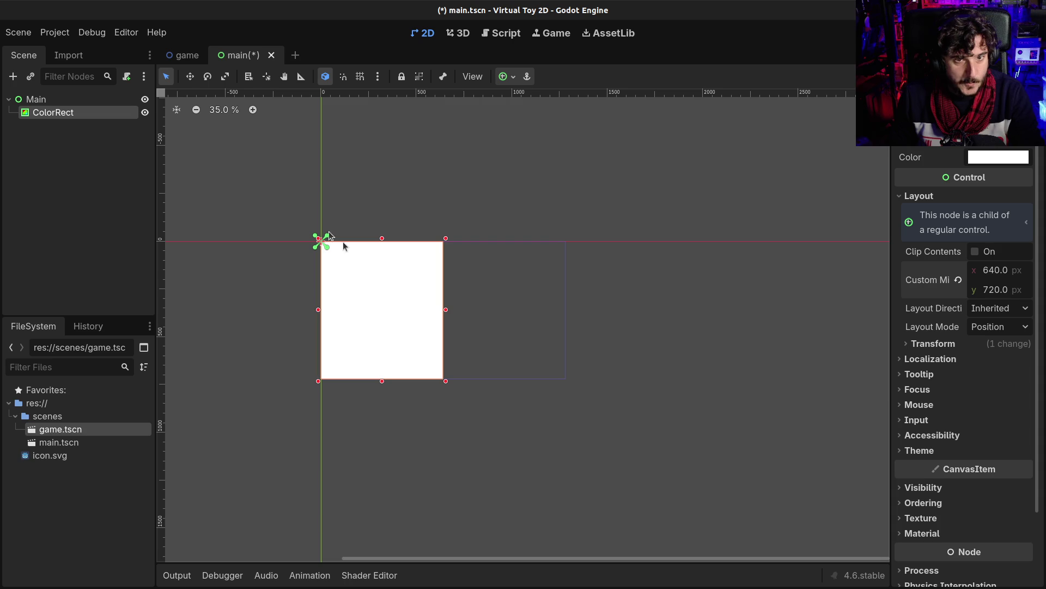
left_click(187, 55)
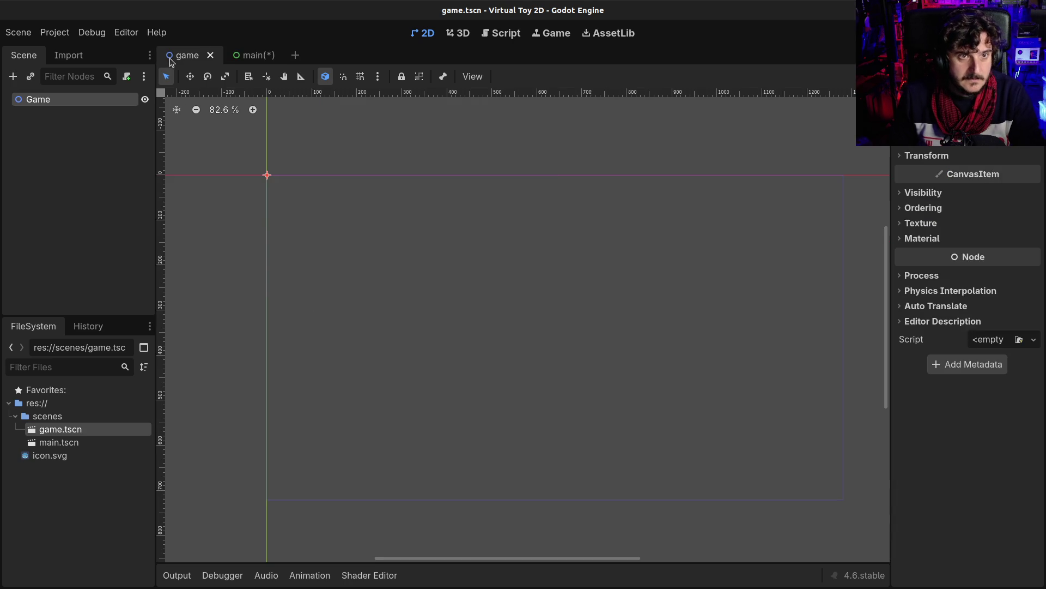
Paste the ColorRect into the game scene and make its colour black.
key("ctrl+v")
left_click(1004, 157)
left_click_drag(940, 257, 1006, 286)
left_click_drag(1031, 188, 1034, 334)
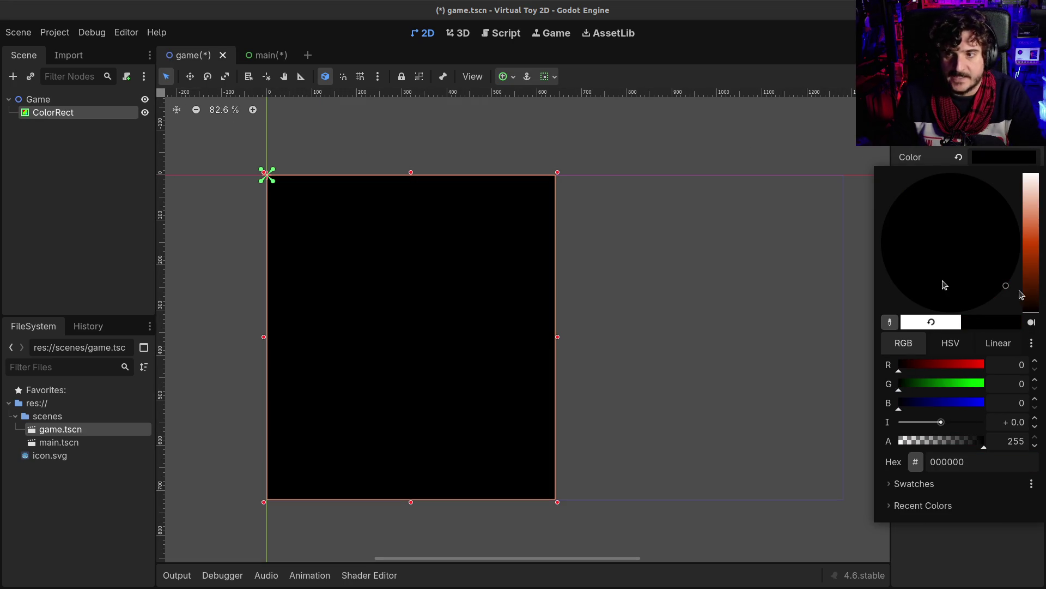
left_click(725, 253)
Set the main scene's ColorRect colour to #000000 and save.
left_click(267, 55)
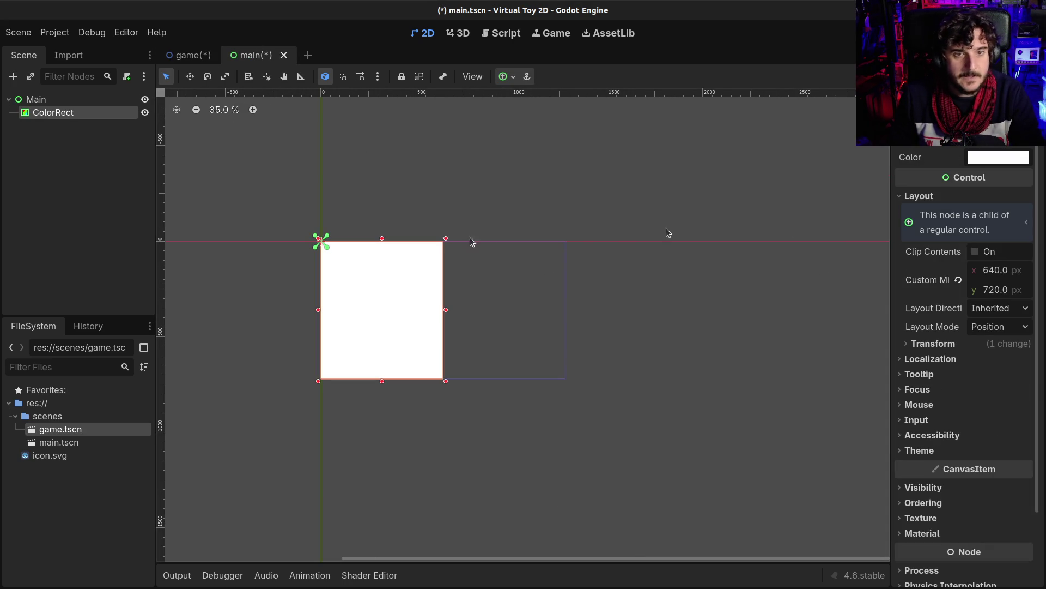
left_click(1003, 157)
type("000000")
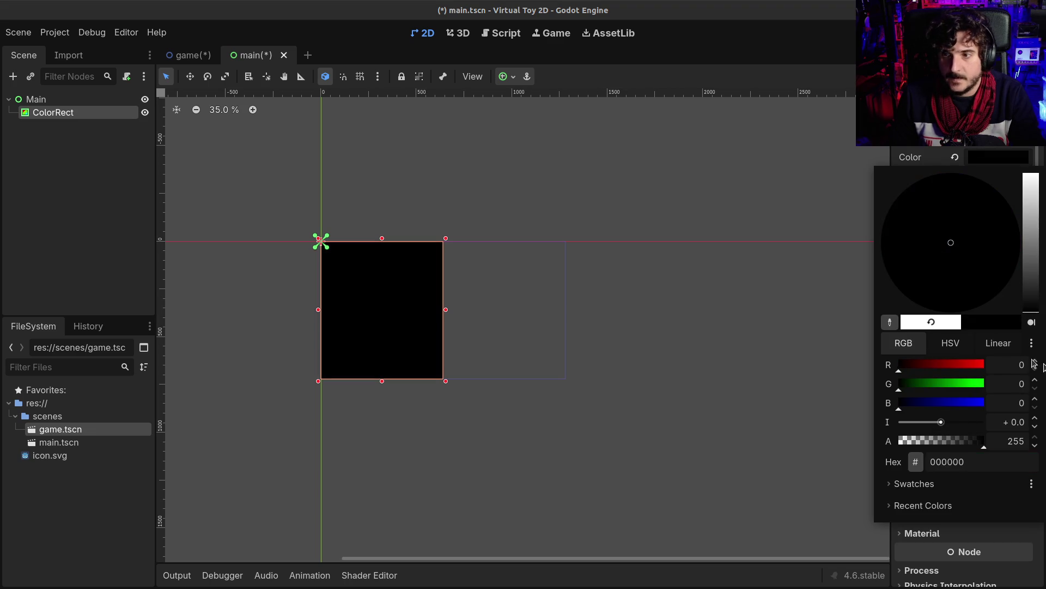
left_click(700, 331)
key("ctrl+s")
Rename the main scene's ColorRect to BackgroundLeft.
left_click(52, 113)
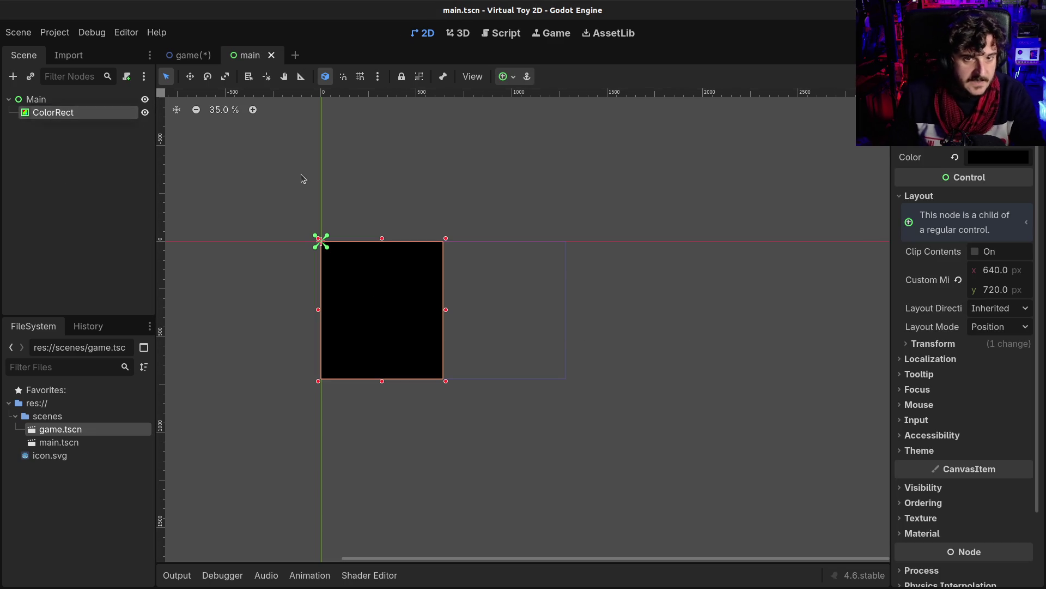
type("L")
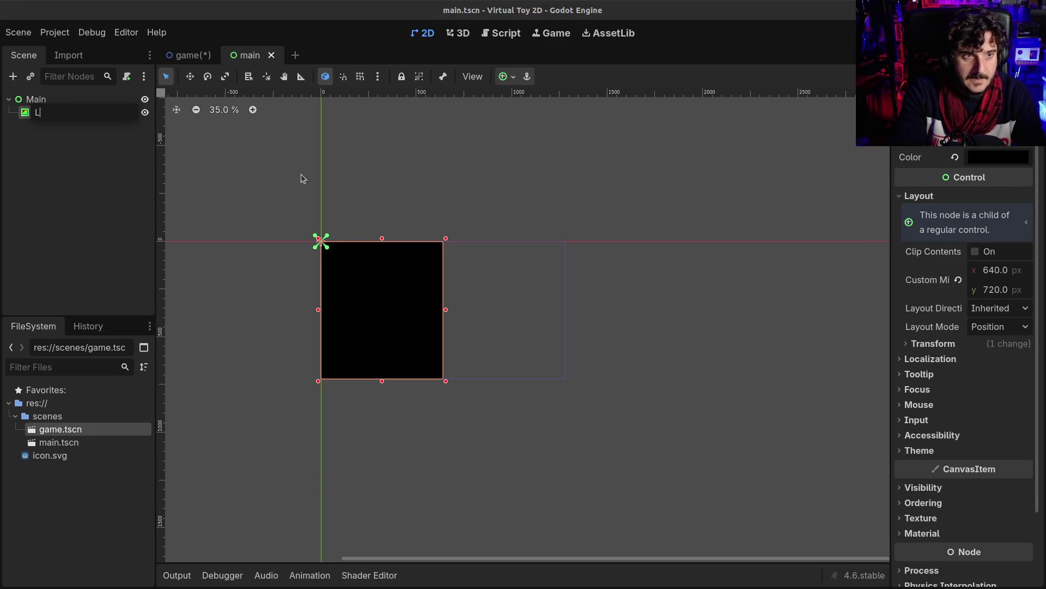
key("Escape")
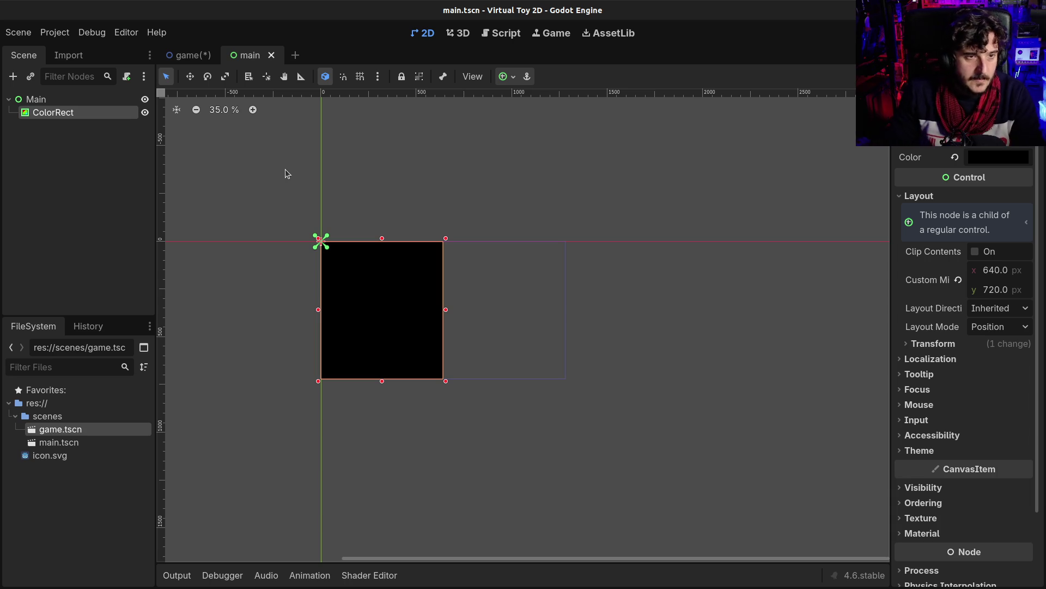
key("F2")
type("B")
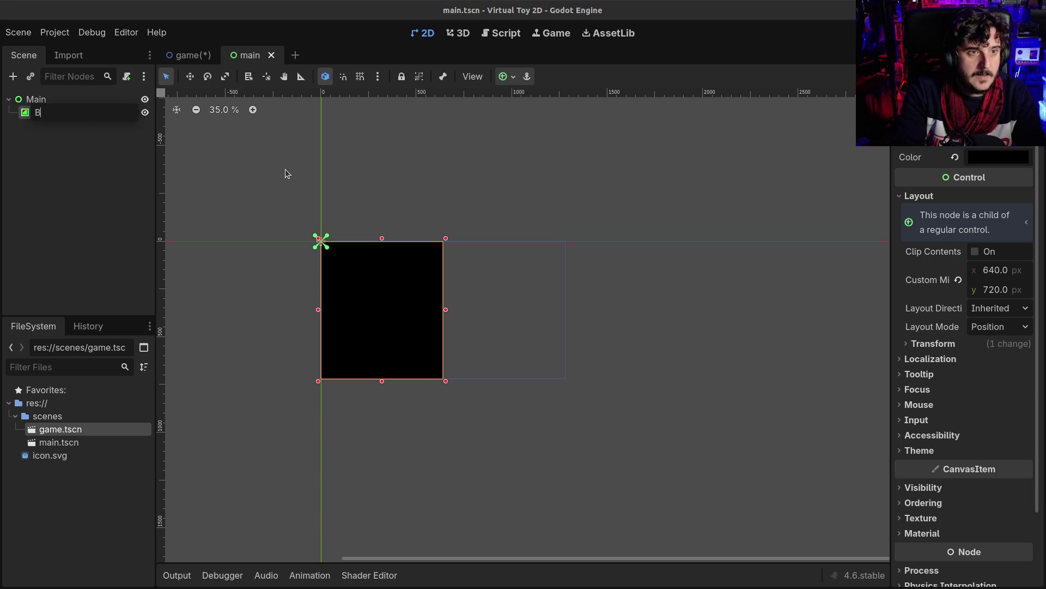
type("ackgroundLeft")
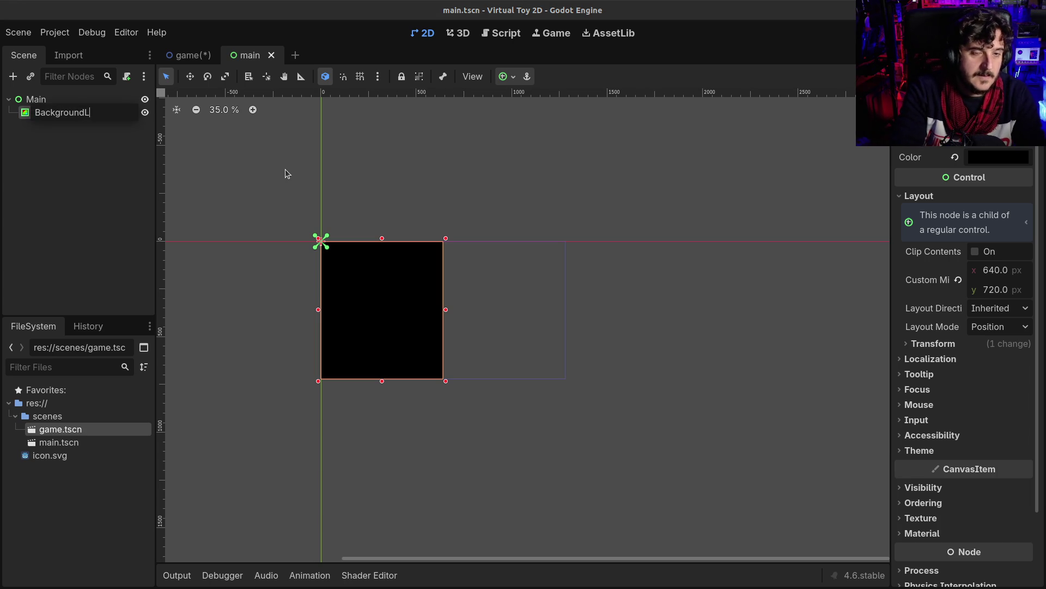
key("Return")
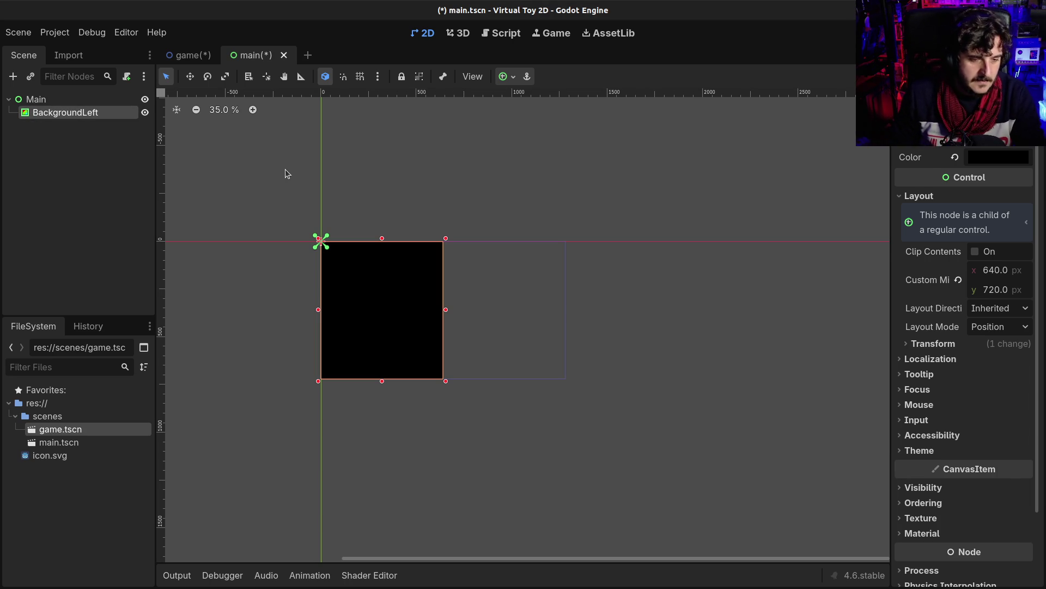
Duplicate BackgroundLeft, rename the copy BackgroundRight, and save.
key("ctrl+d")
key("F2")
key("Return")
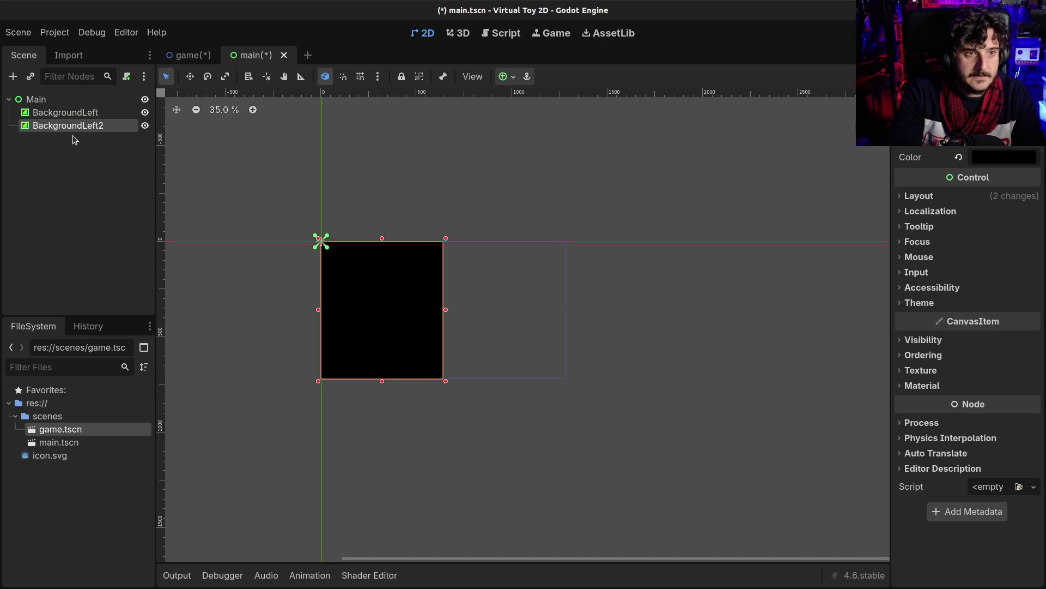
key("F2")
key("BackSpace")
key("BackSpace")
key("BackSpace")
type("Right")
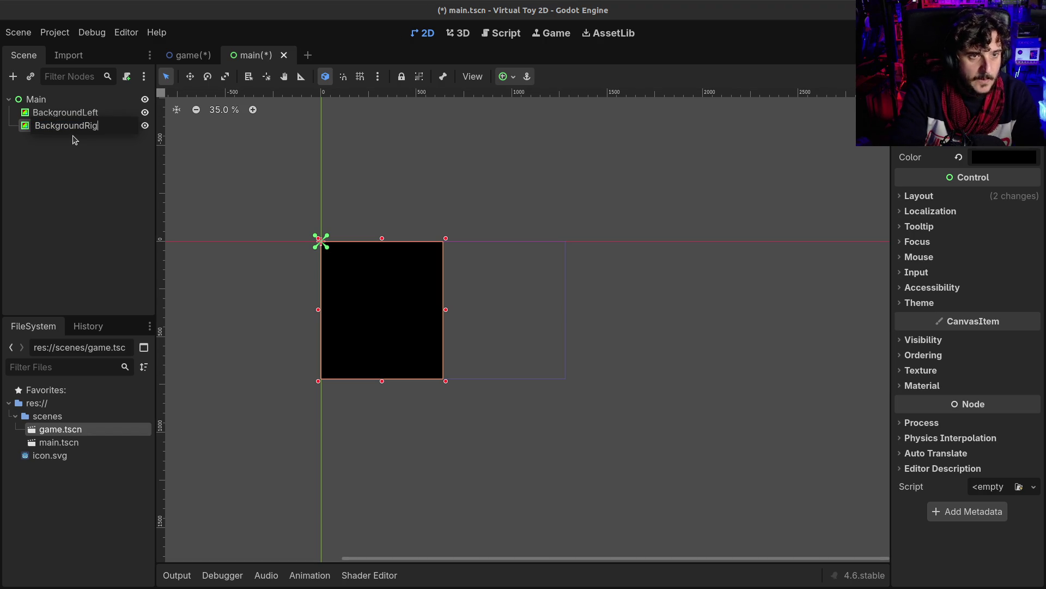
key("Return")
key("ctrl+s")
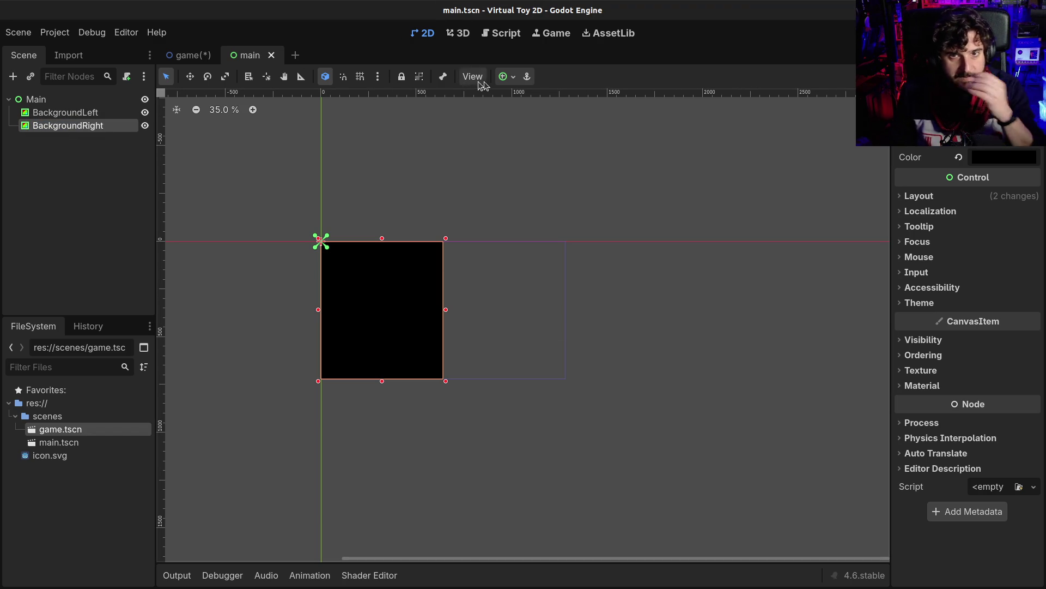
Apply the Top Right anchor preset to BackgroundRight.
left_click(507, 78)
left_click(554, 119)
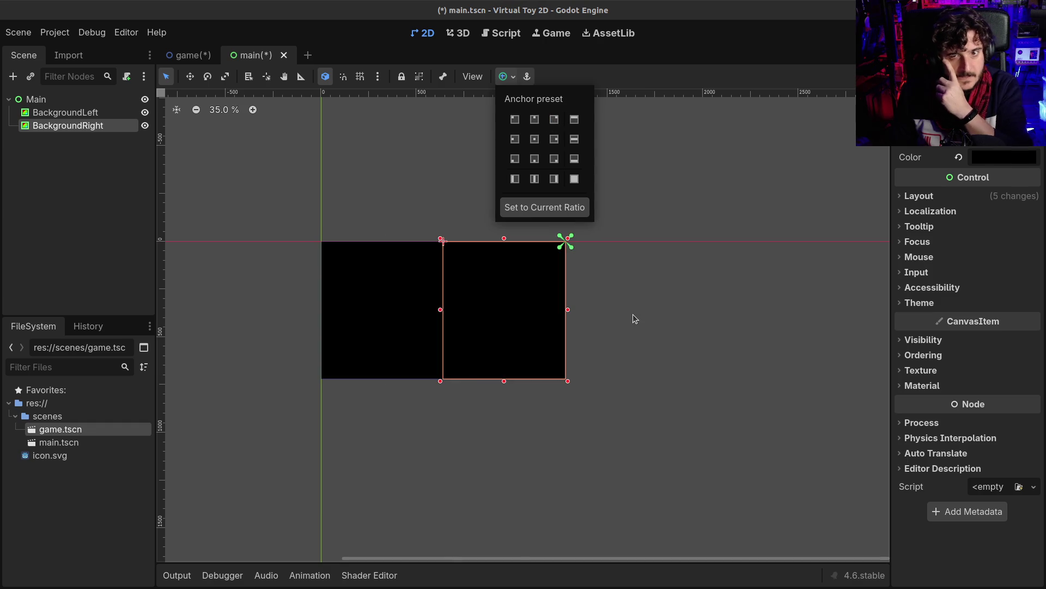
left_click(634, 315)
left_click(193, 55)
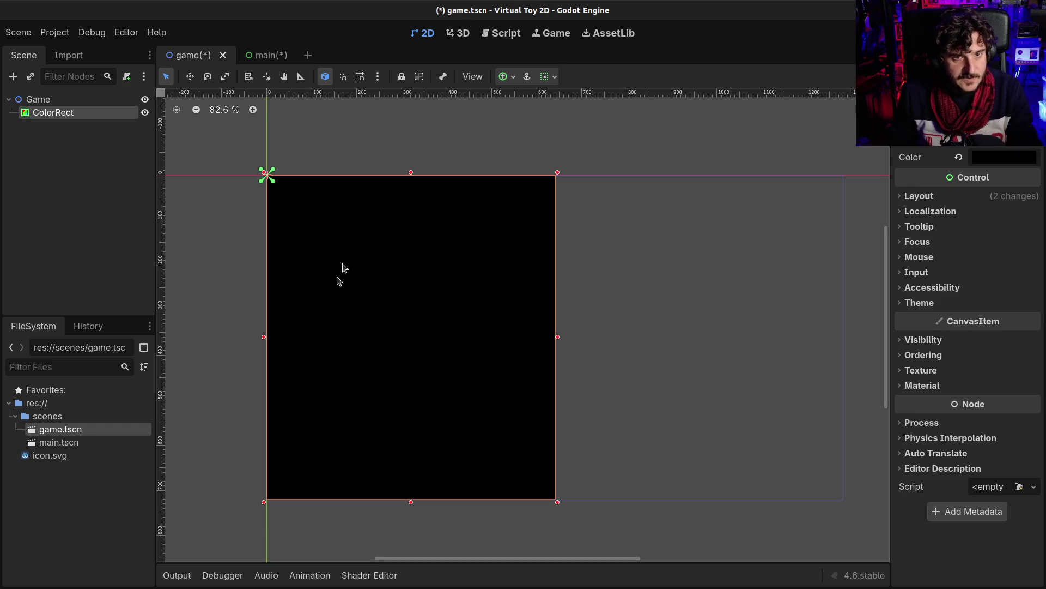
Save the game scene and add a Camera2D child under Game.
key("ctrl+s")
scroll(548, 316, "down", 3)
scroll(537, 317, "up", 1)
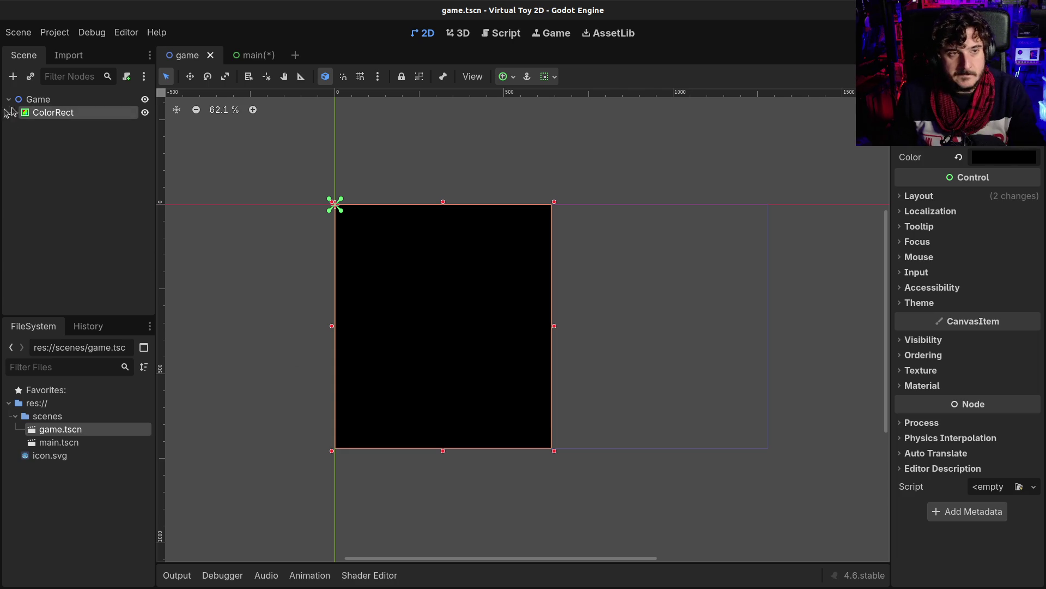
left_click(42, 102)
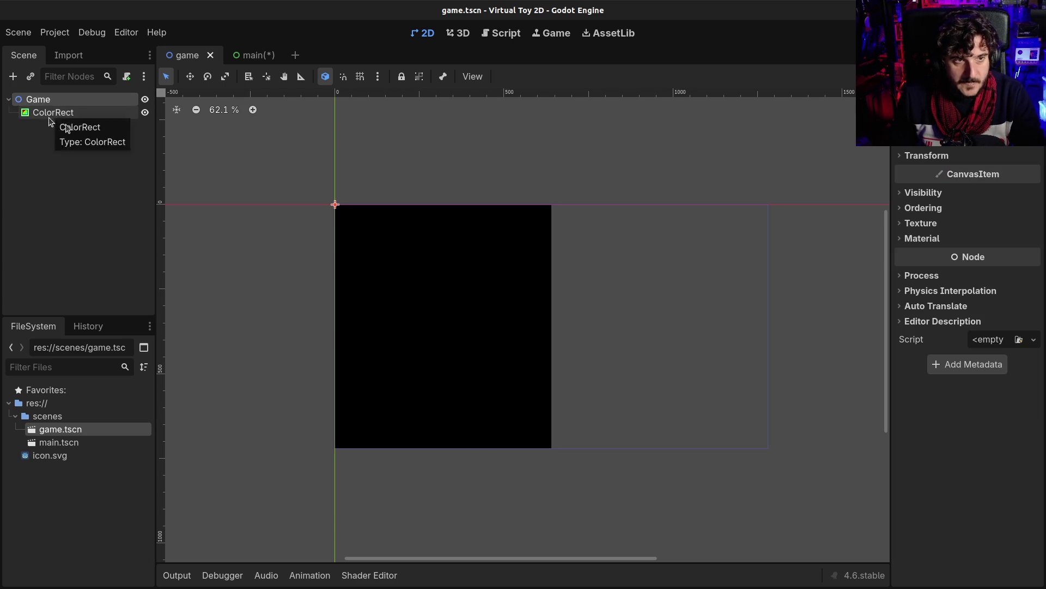
key("ctrl+a")
type("ca")
key("Return")
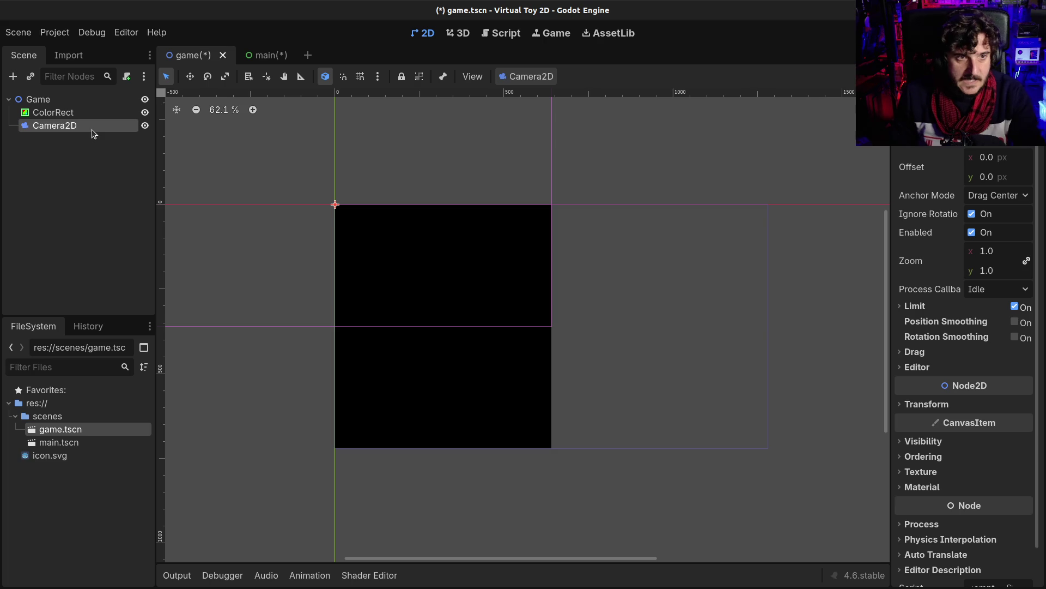
Check Project Settings, then select Camera2D to edit its horizontal offset.
left_click(47, 114)
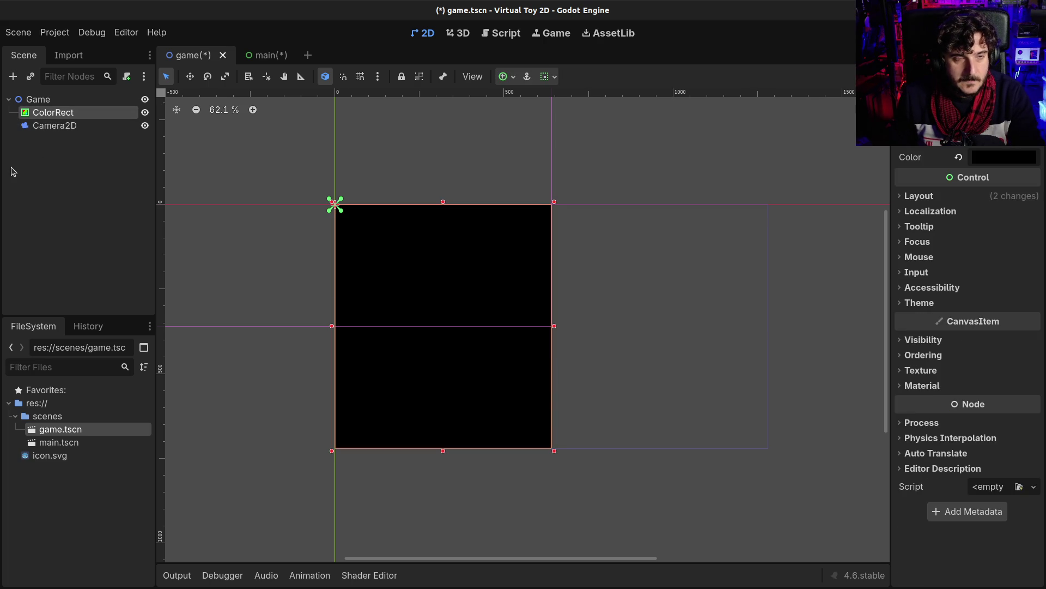
left_click(52, 36)
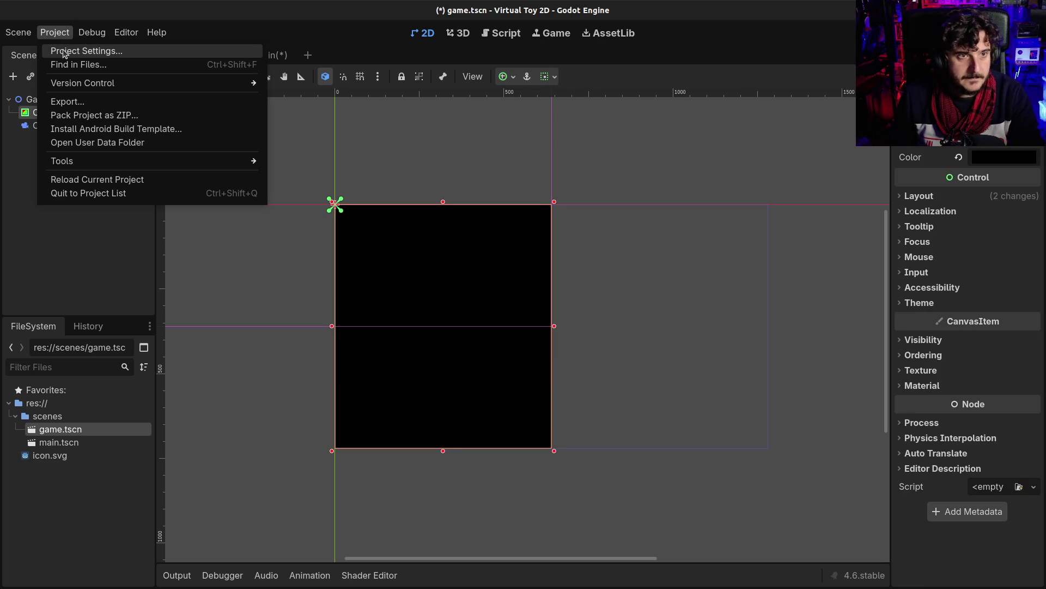
left_click(64, 53)
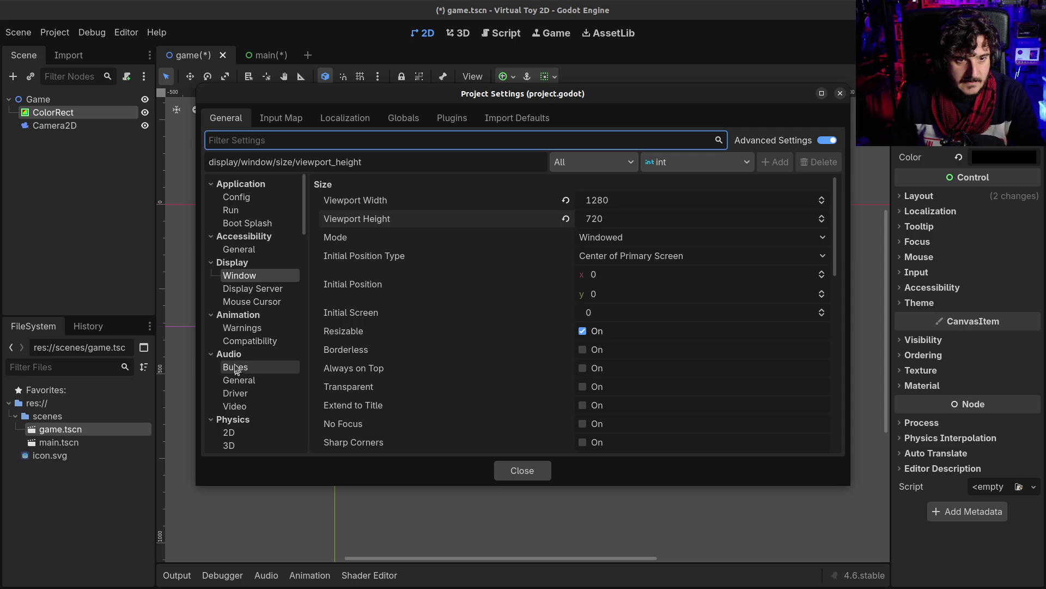
left_click(515, 470)
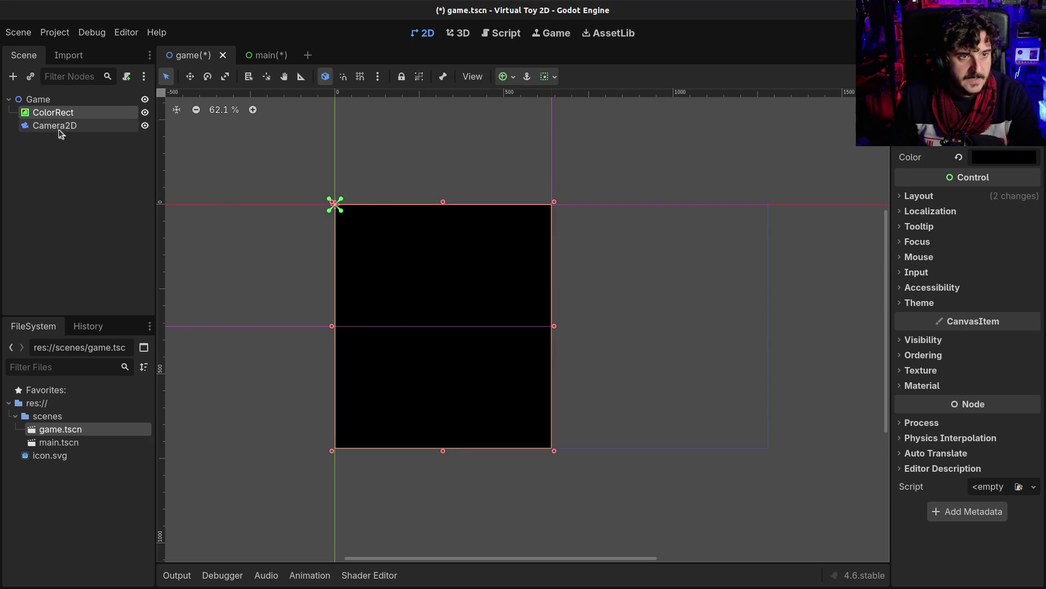
left_click(56, 126)
scroll(523, 240, "down", 5)
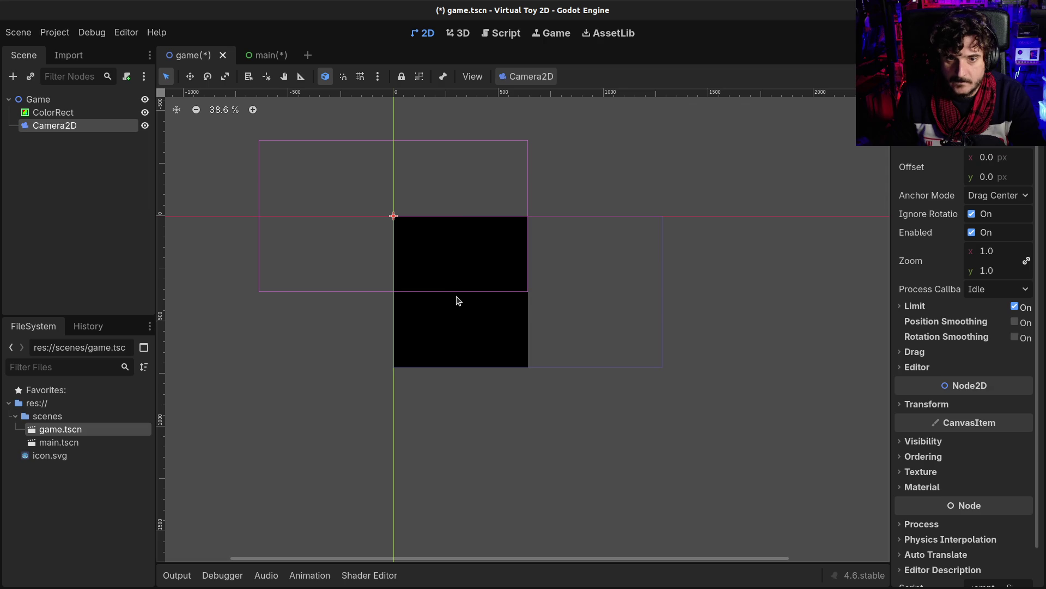
left_click(986, 157)
type("1280/")
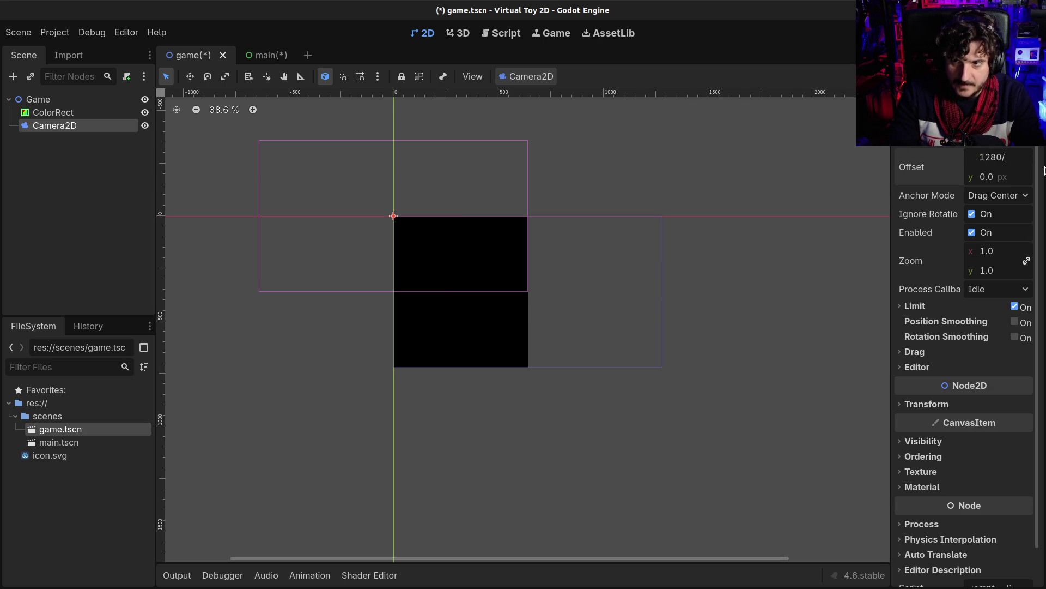
Set the Camera2D offset to x 320 and y 720/2 (360), then save.
type("4")
key("Return")
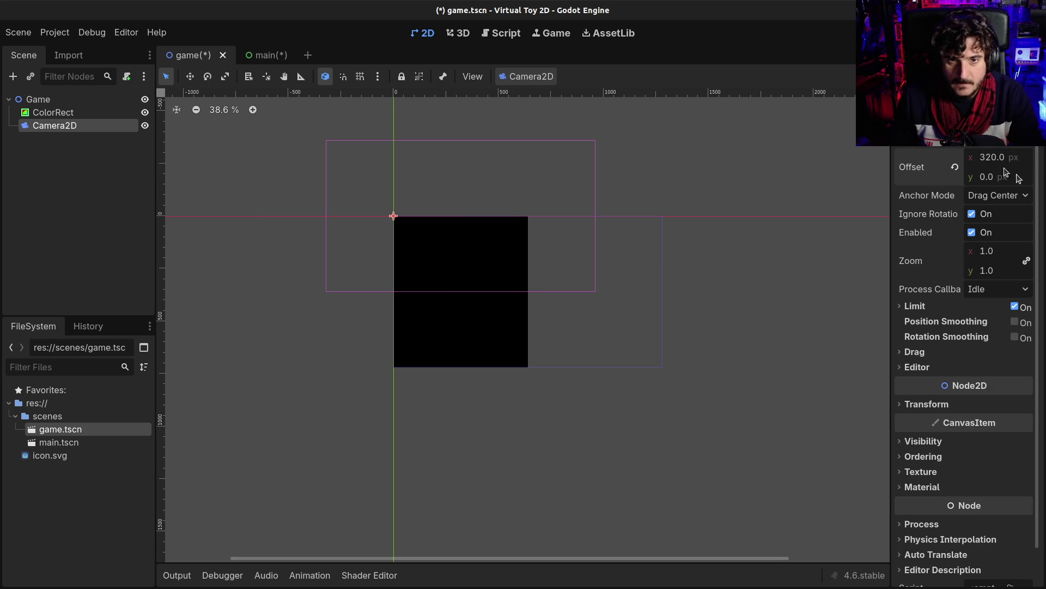
left_click(1004, 181)
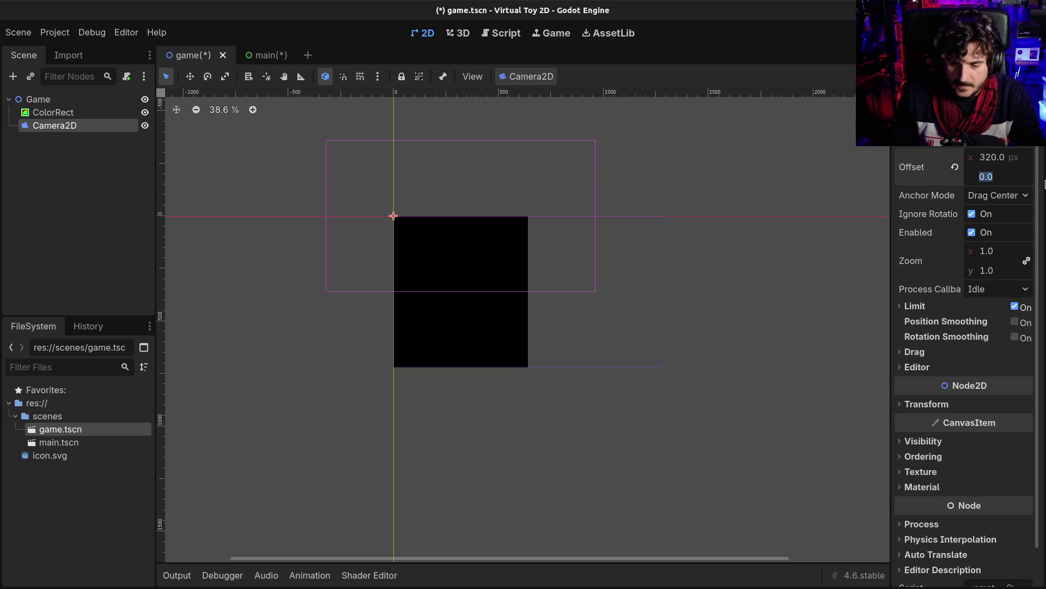
type("720/2")
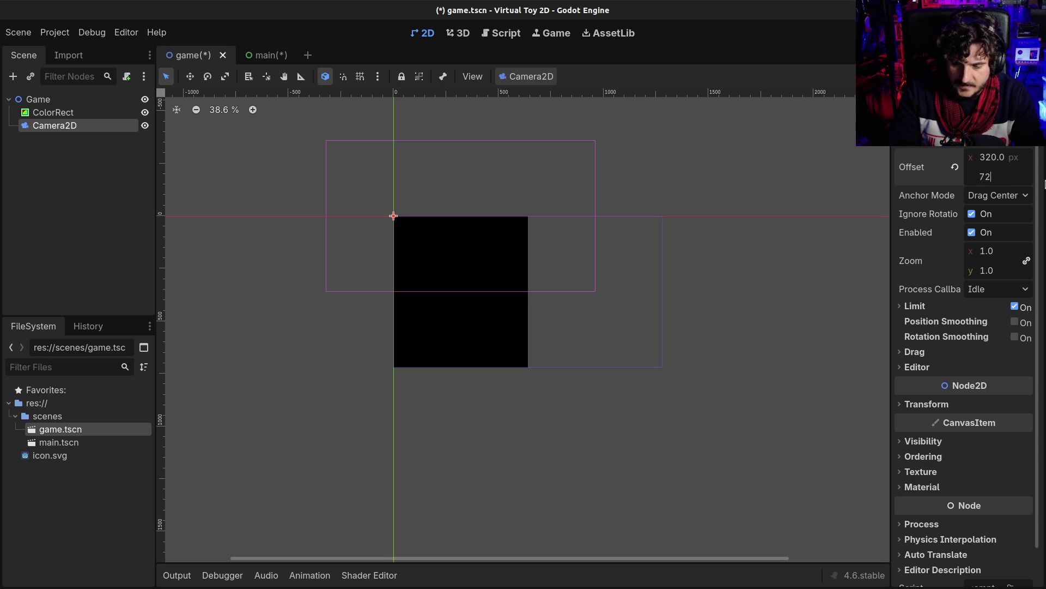
key("Return")
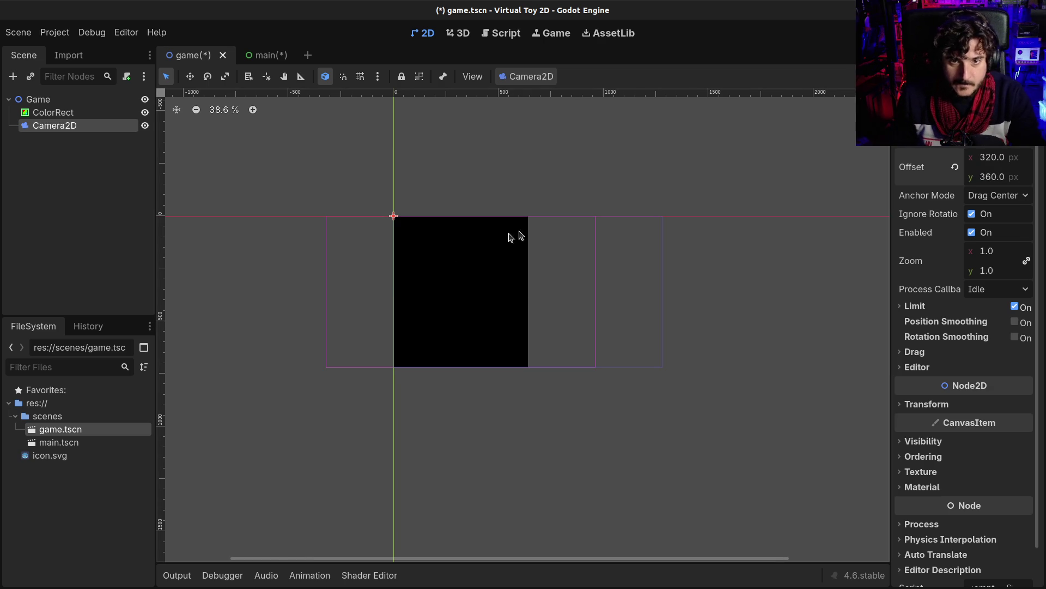
scroll(416, 311, "up", 4)
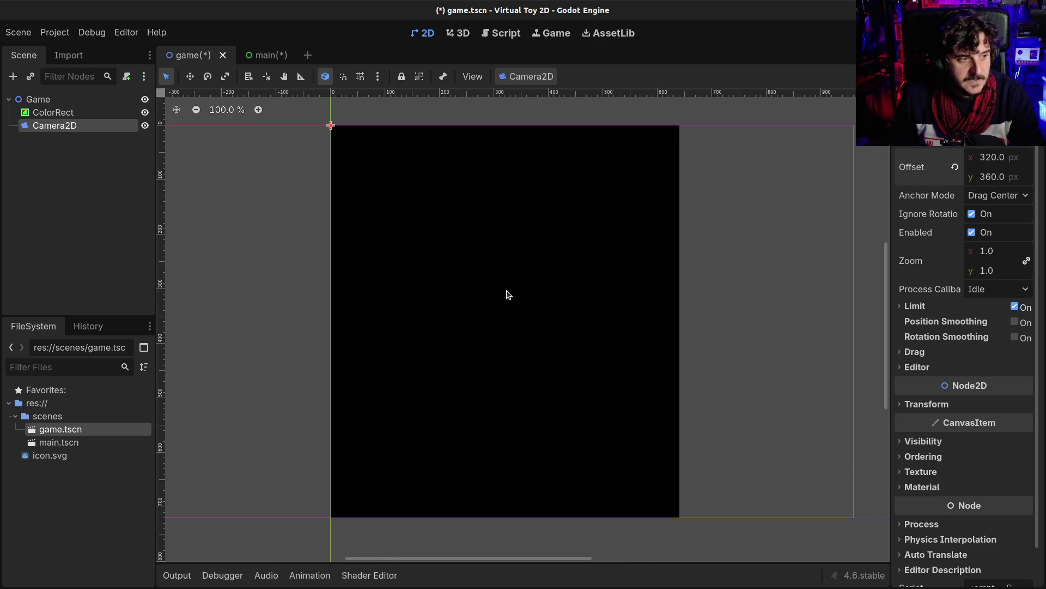
key("ctrl+s")
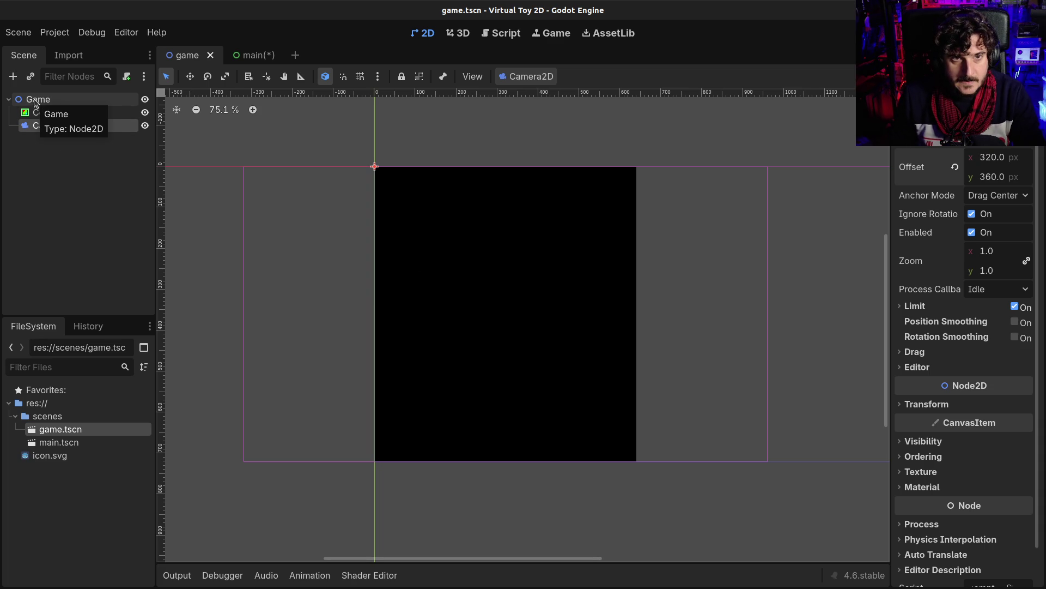
Colour the game background ColorRect dark red #210000 and save game.tscn.
left_click(451, 256)
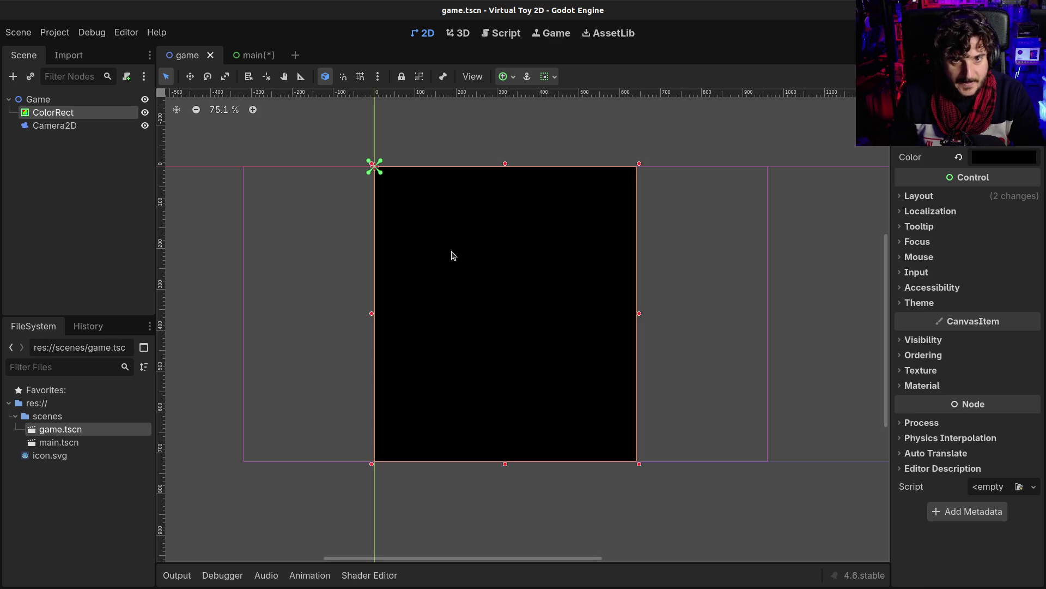
left_click(1003, 163)
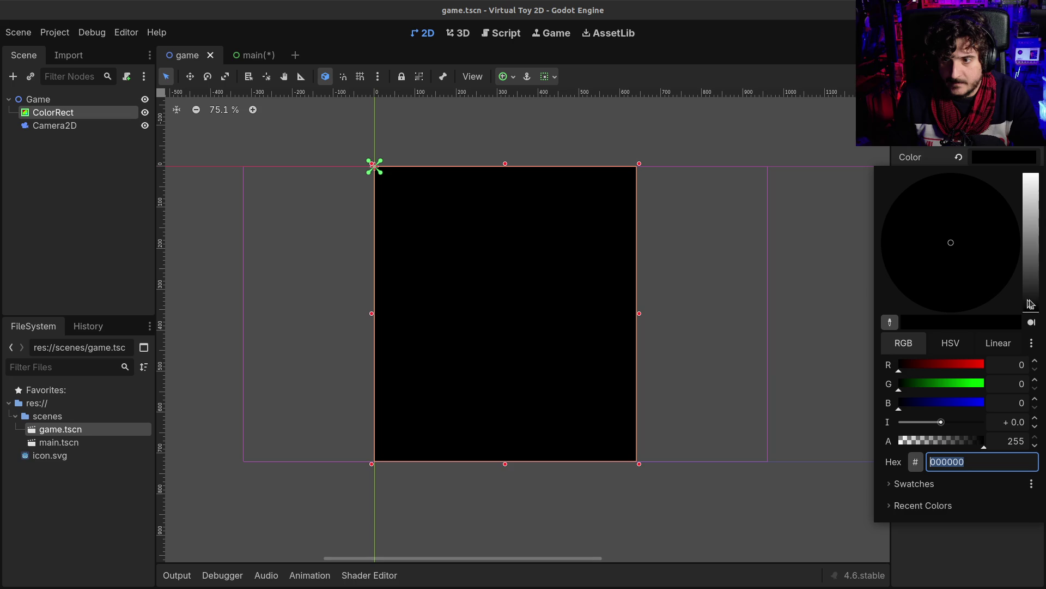
left_click(914, 366)
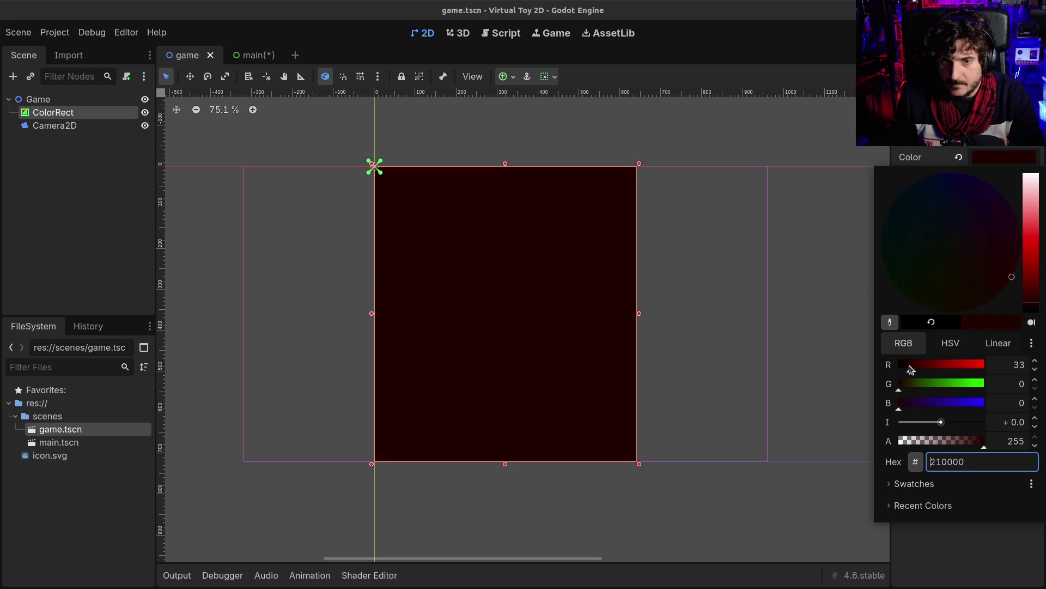
left_click(64, 236)
key("ctrl+s")
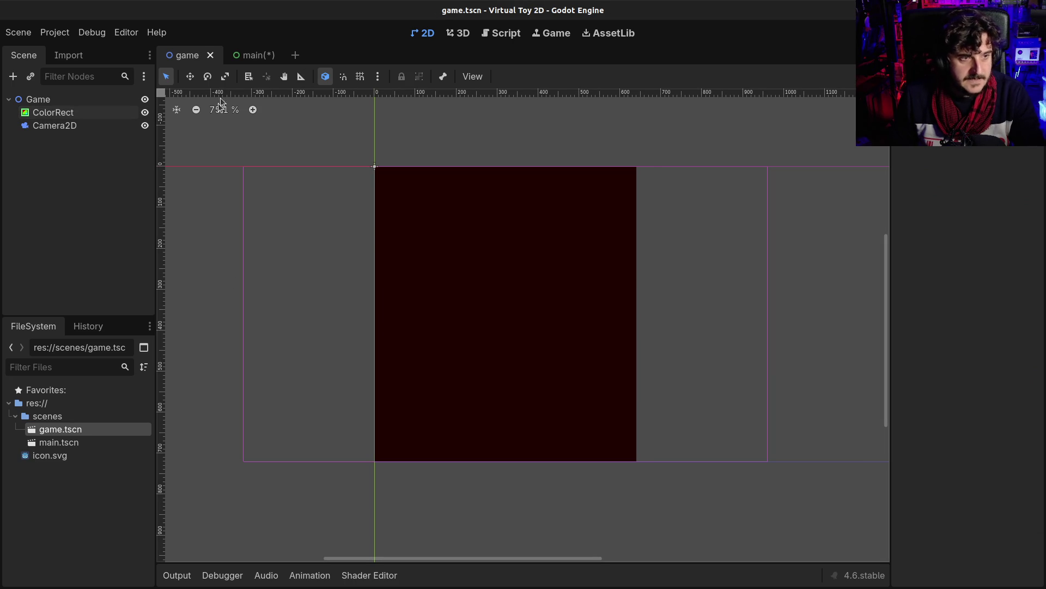
left_click(233, 57)
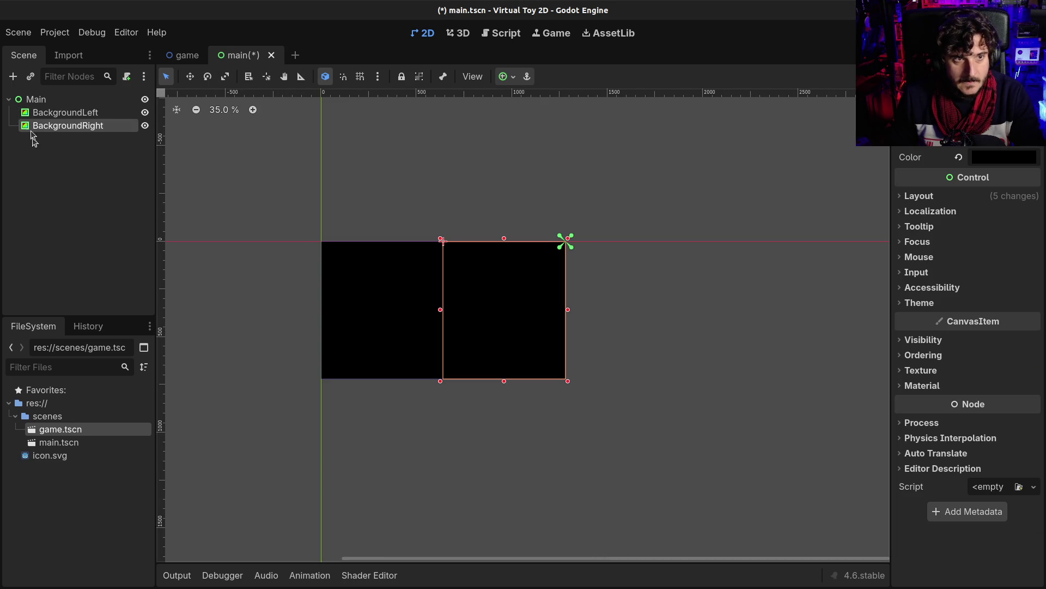
Add a SubViewportContainer under Main with a SubViewport inside it.
left_click(71, 143)
left_click(73, 100)
key("ctrl+a")
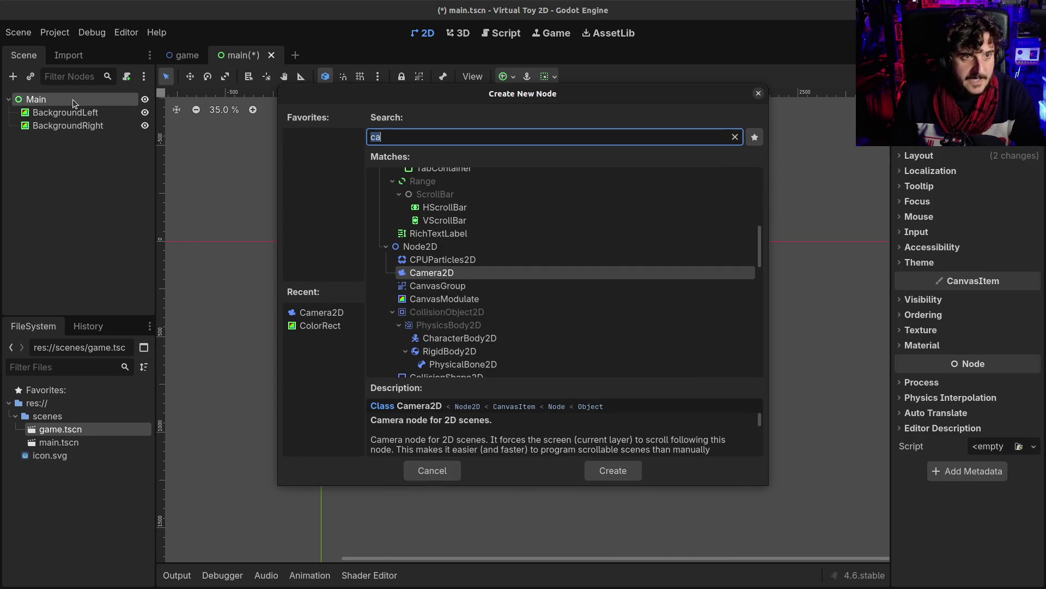
type("view")
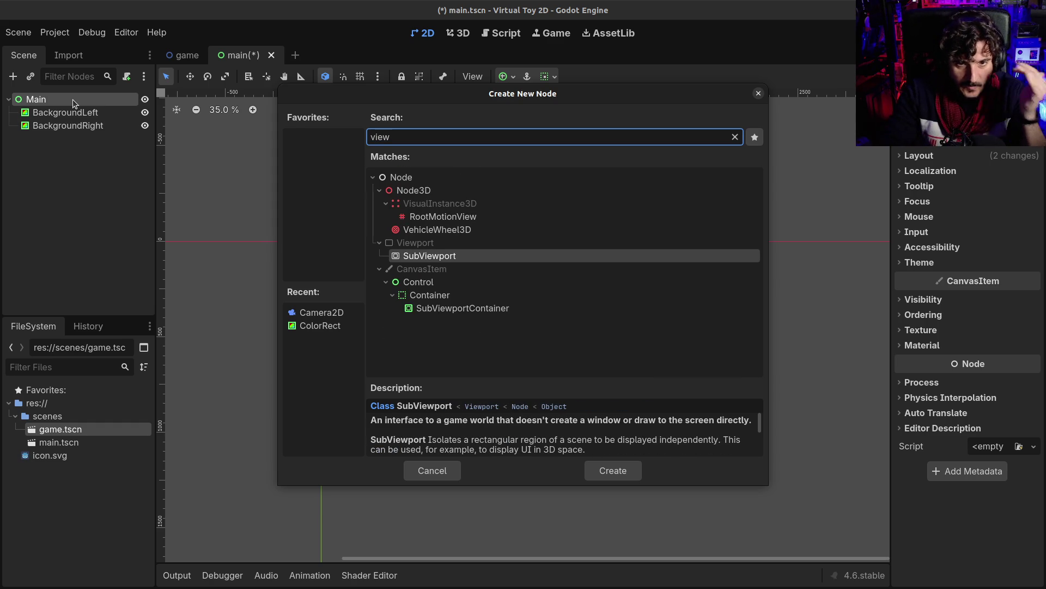
key("Down")
key("Down")
key("Down")
key("Return")
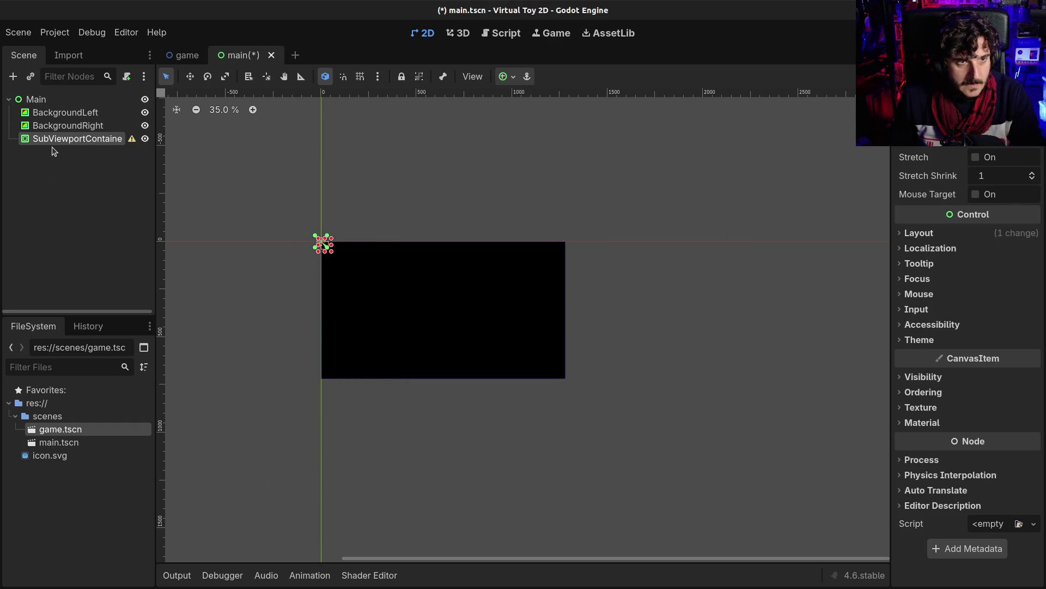
key("ctrl+a")
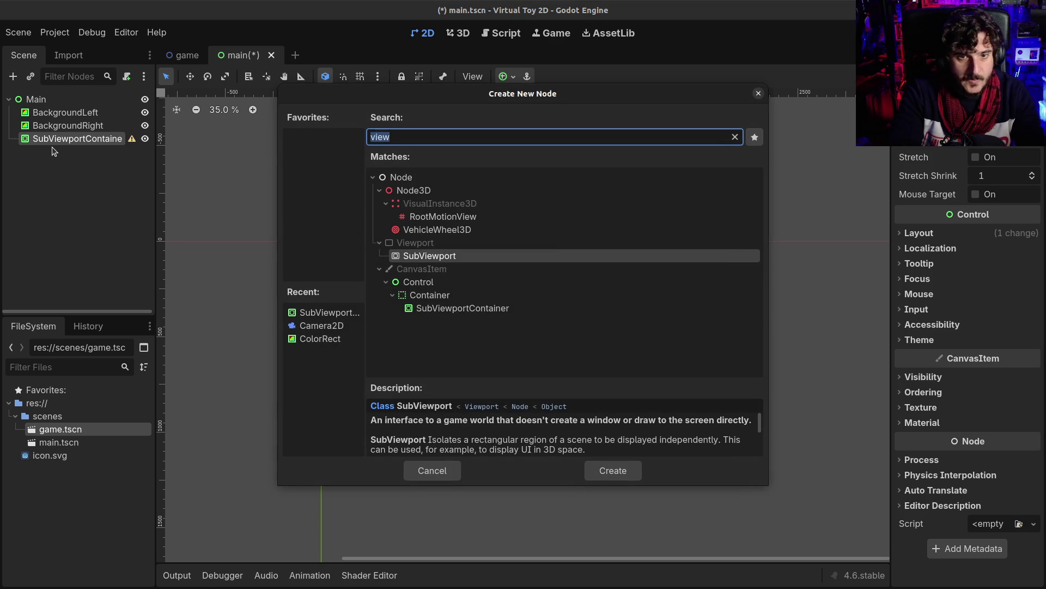
key("Return")
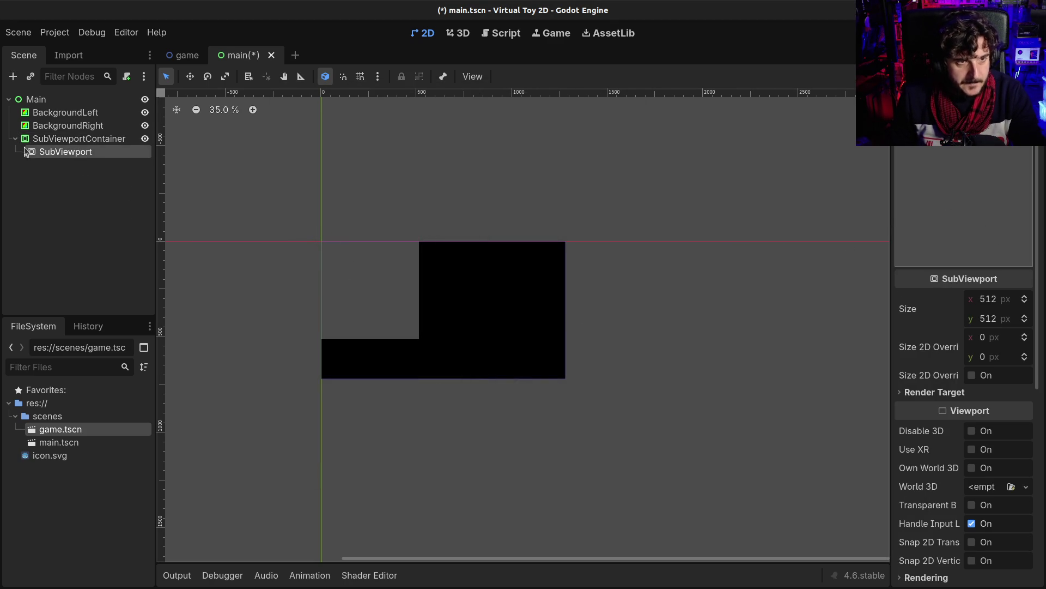
Move the FileSystem dock to the bottom panel and make it taller.
left_click(177, 575)
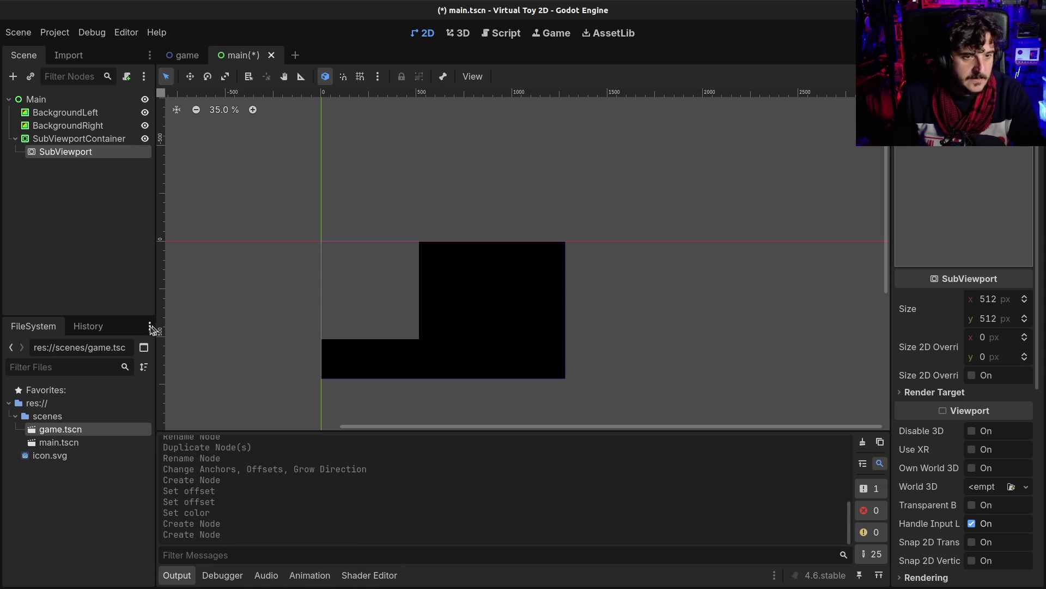
left_click(150, 325)
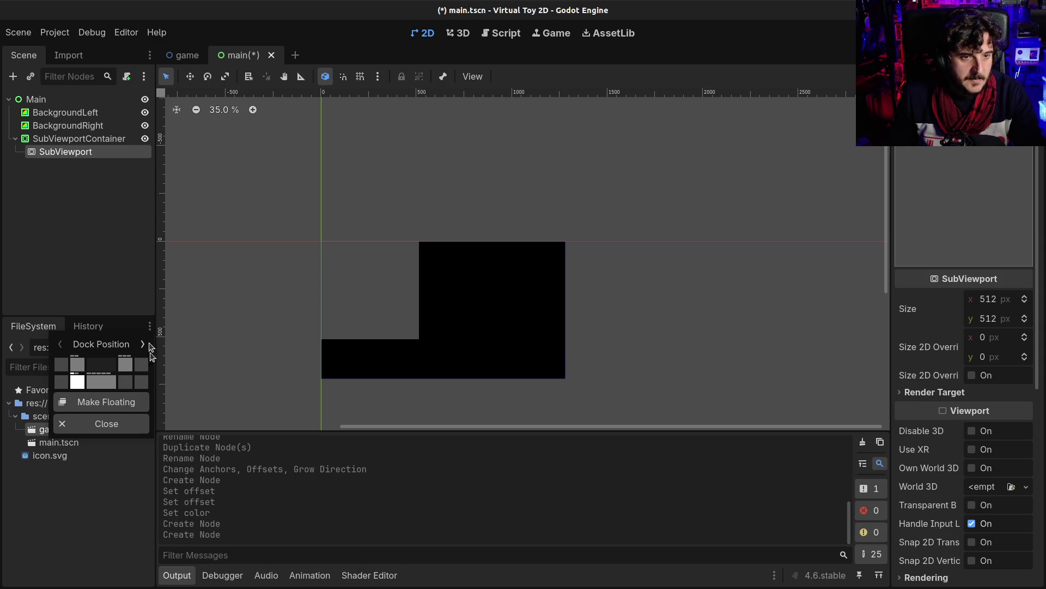
left_click(109, 383)
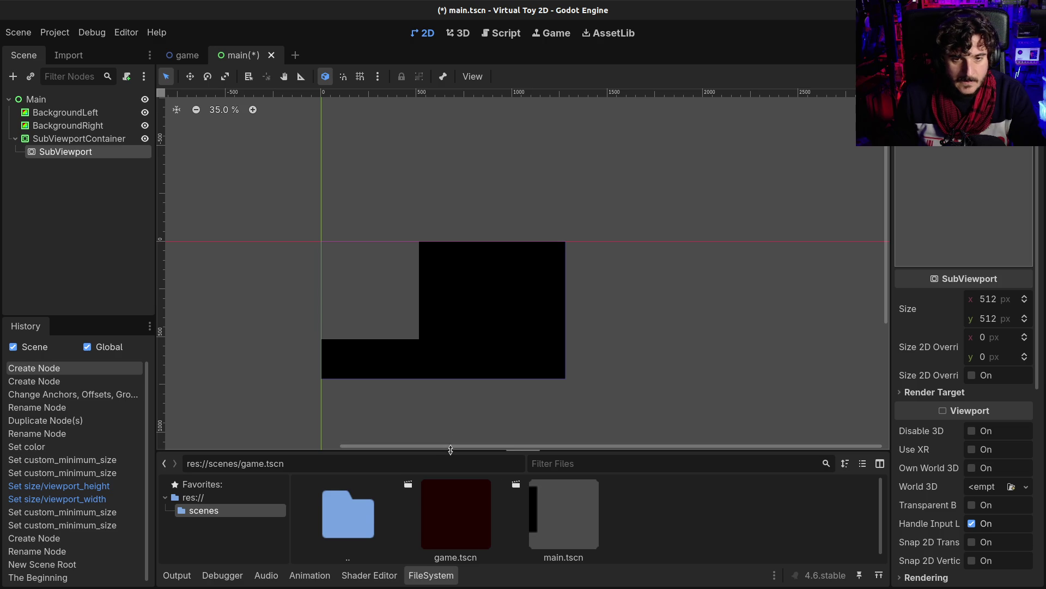
left_click_drag(450, 443, 472, 360)
Instance game.tscn into the main scene, since main.tscn can't be instanced, and save.
mouse_move(544, 420)
left_mouse_down()
mouse_move(82, 177)
mouse_move(72, 150)
left_mouse_up()
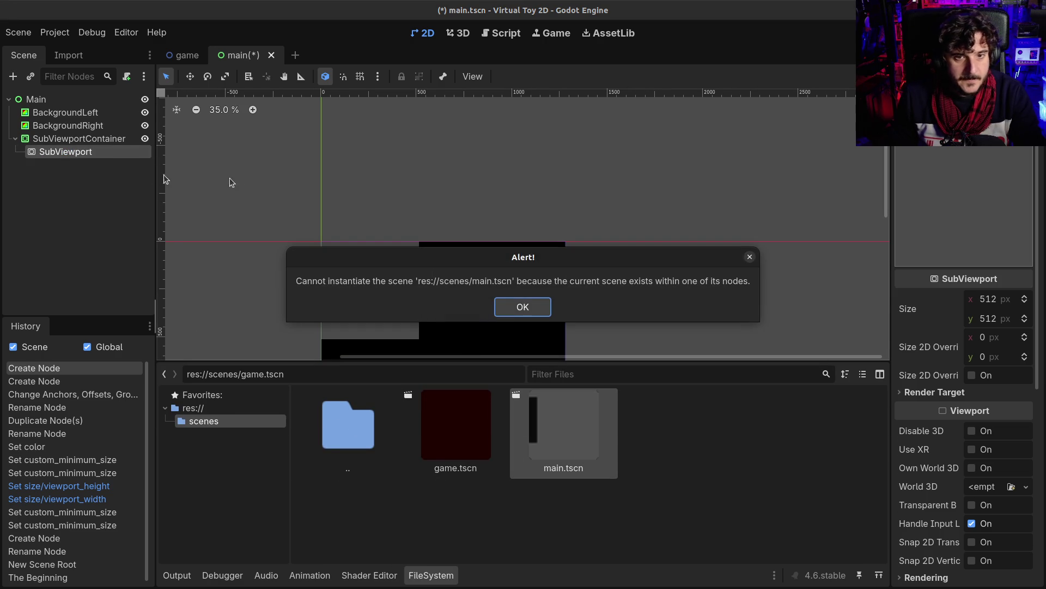
left_click(503, 309)
mouse_move(465, 428)
left_mouse_down()
mouse_move(453, 436)
mouse_move(71, 180)
mouse_move(70, 156)
left_mouse_up()
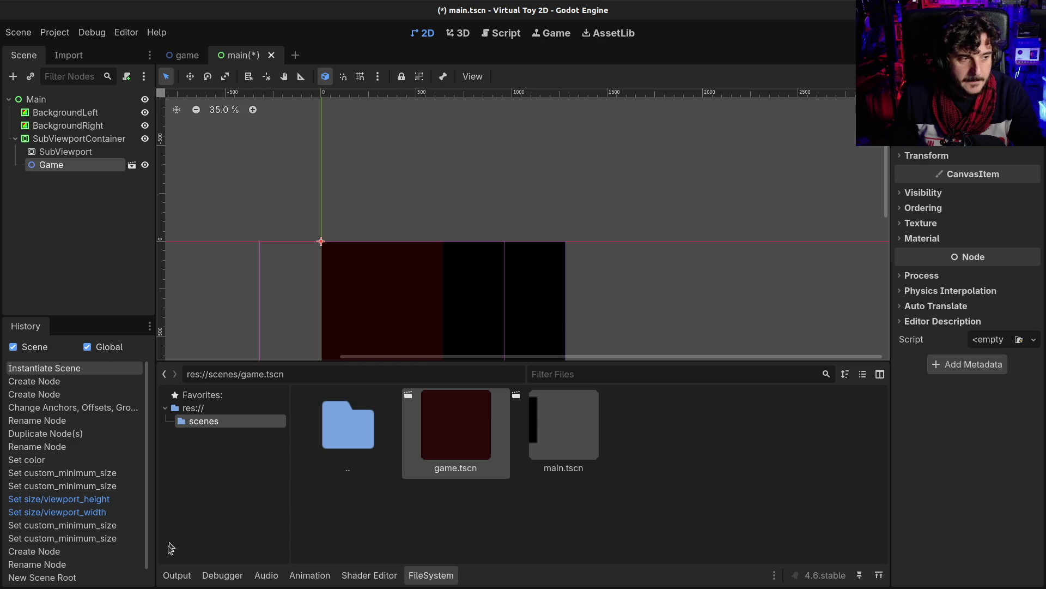
left_click(174, 575)
left_click(174, 575)
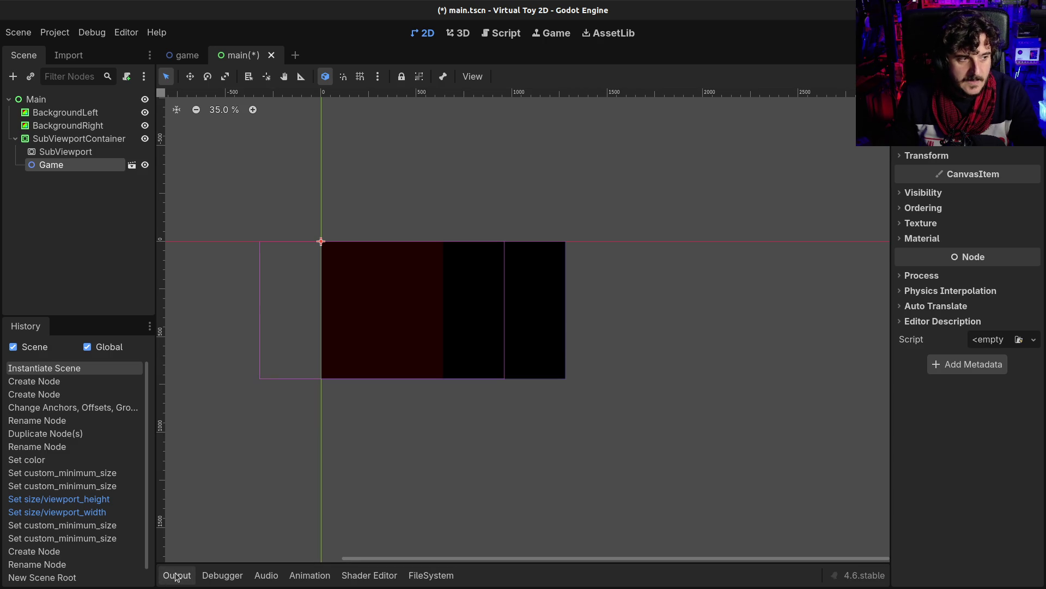
scroll(267, 304, "up", 2)
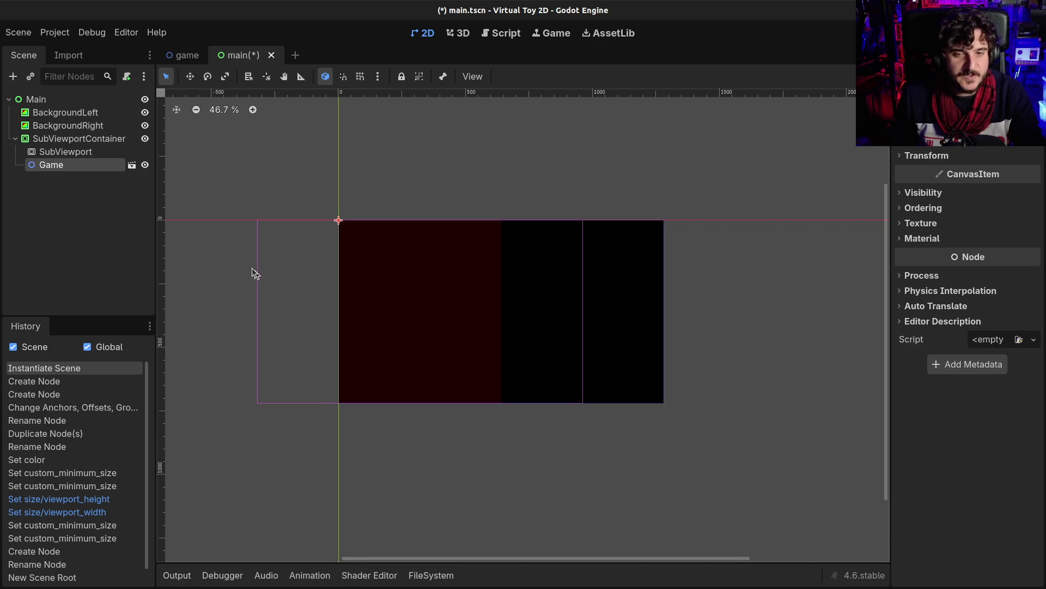
key("ctrl+s")
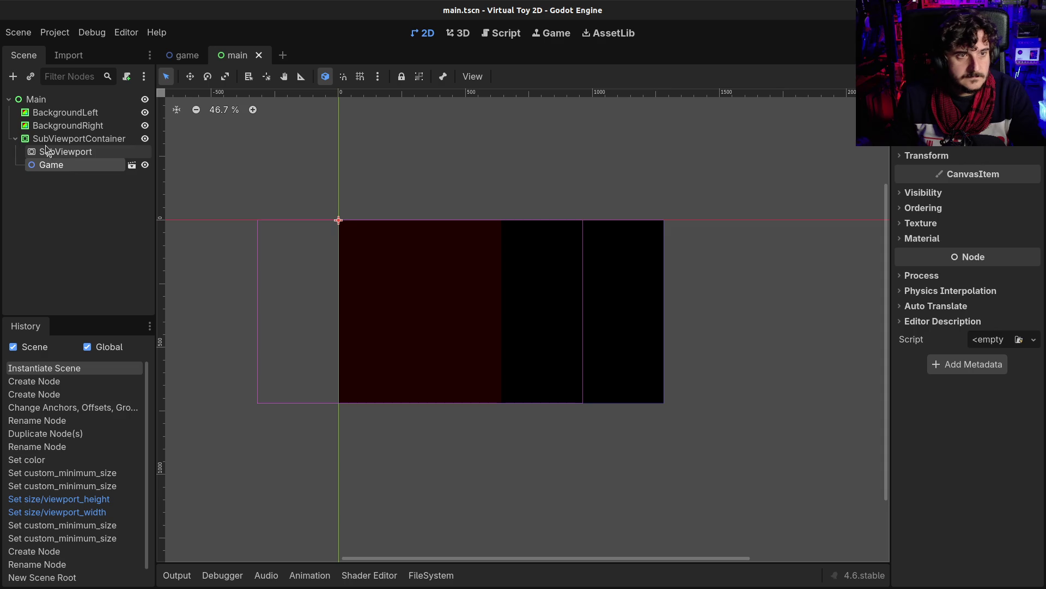
Edit the container's custom minimum width and move the Game instance under the SubViewport.
left_click(34, 140)
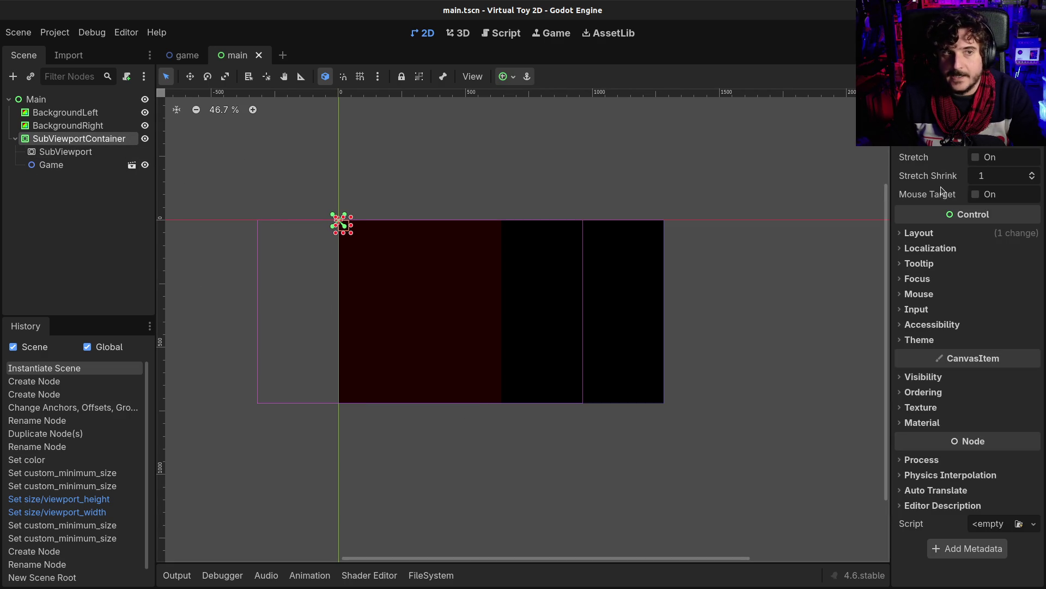
left_click(919, 233)
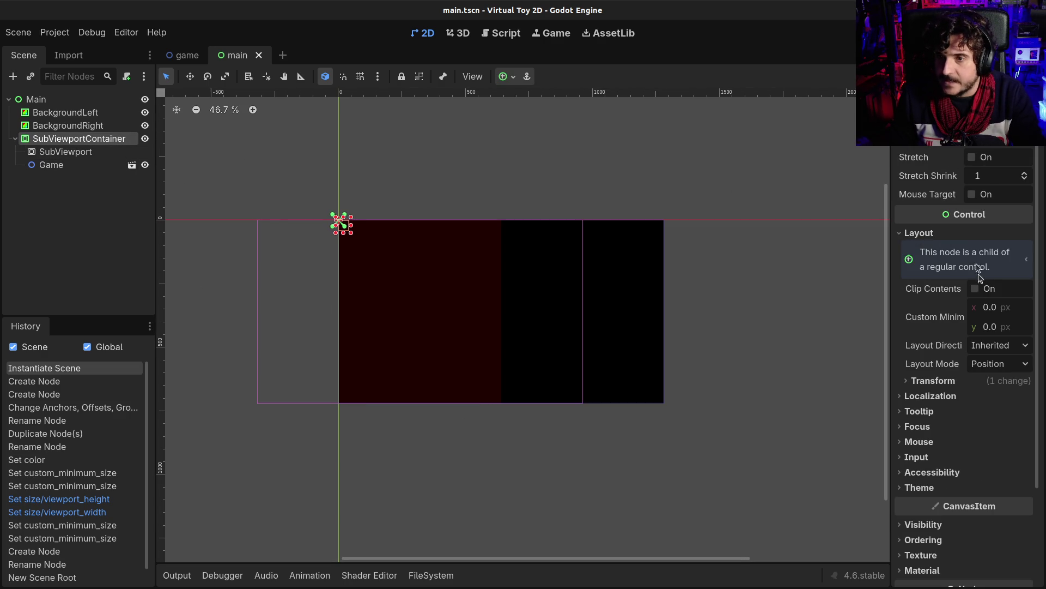
left_click(993, 309)
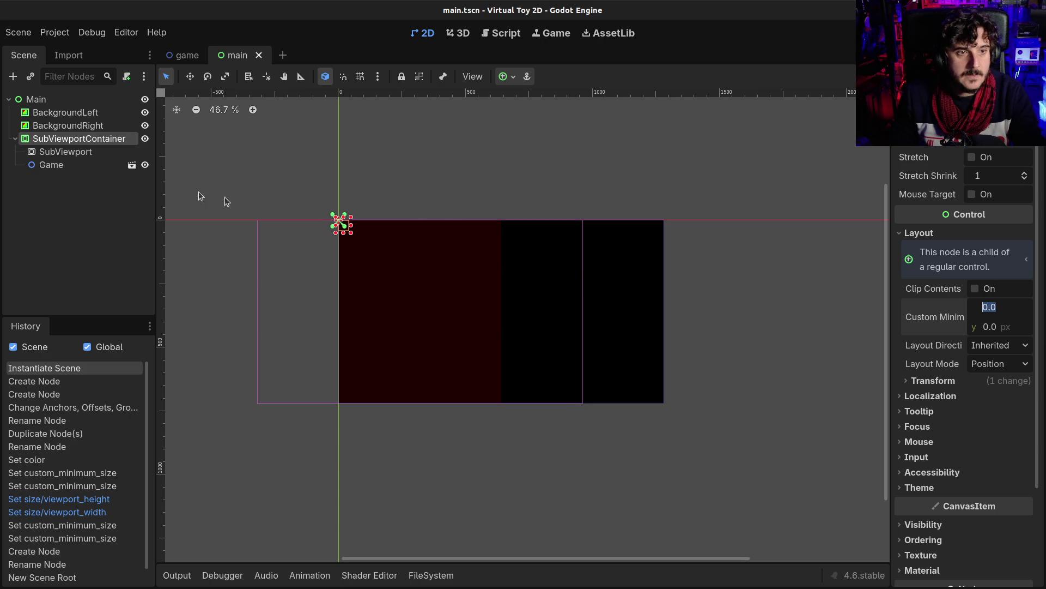
left_click_drag(57, 165, 65, 156)
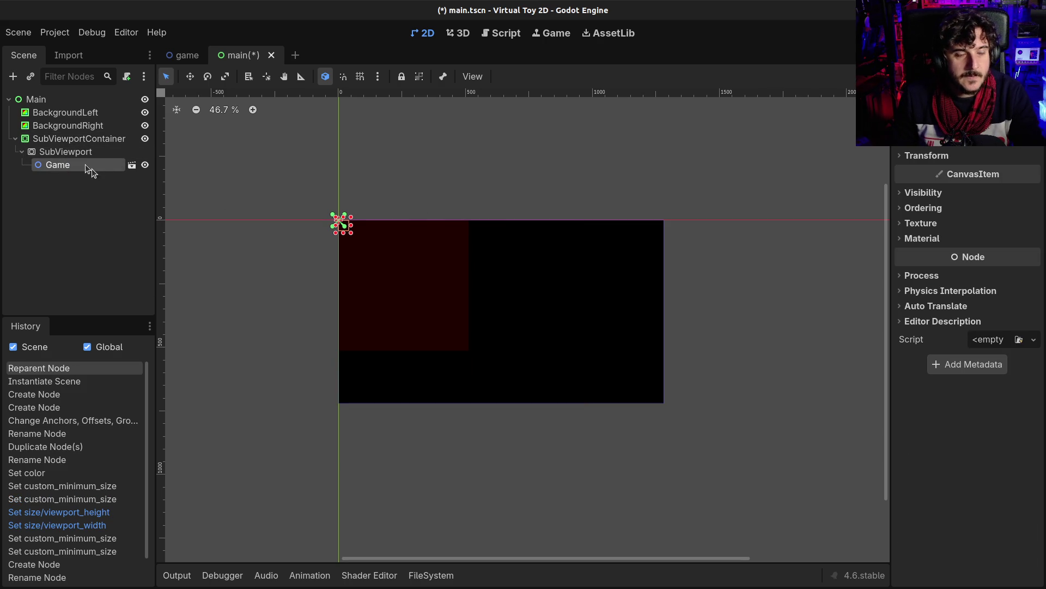
Size the SubViewport to 640 × 720 px (1280/2 wide), save main.tscn, then switch to the game scene.
left_click(66, 141)
left_click(66, 151)
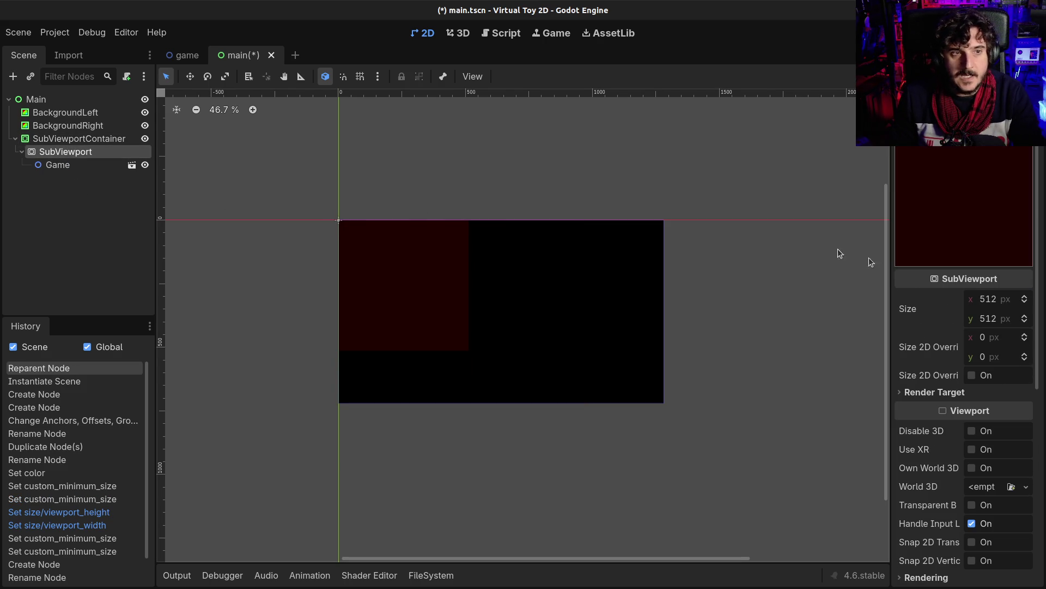
left_click(989, 300)
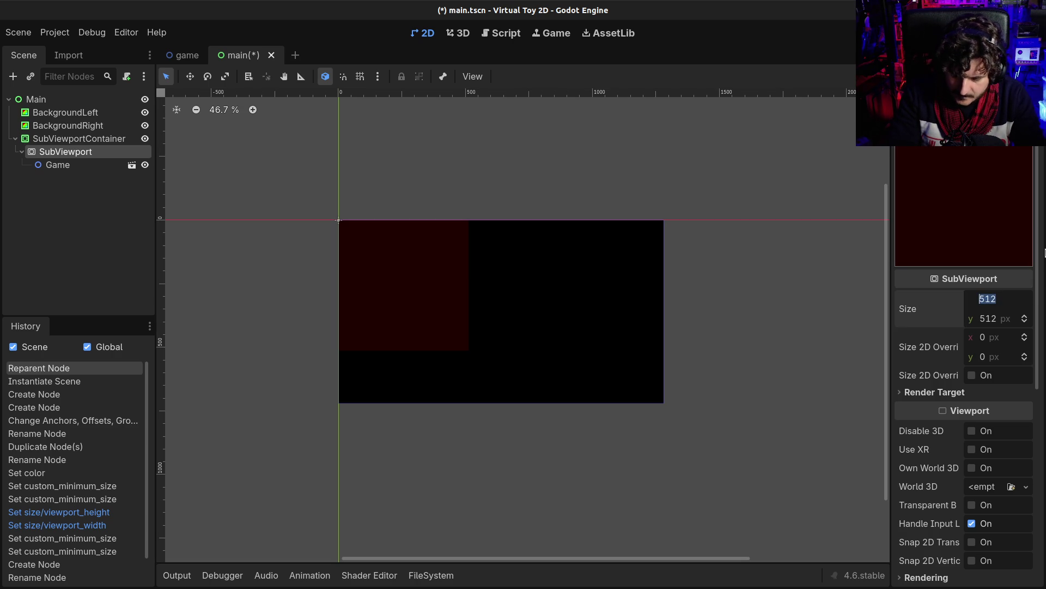
type("1280/2")
key("Return")
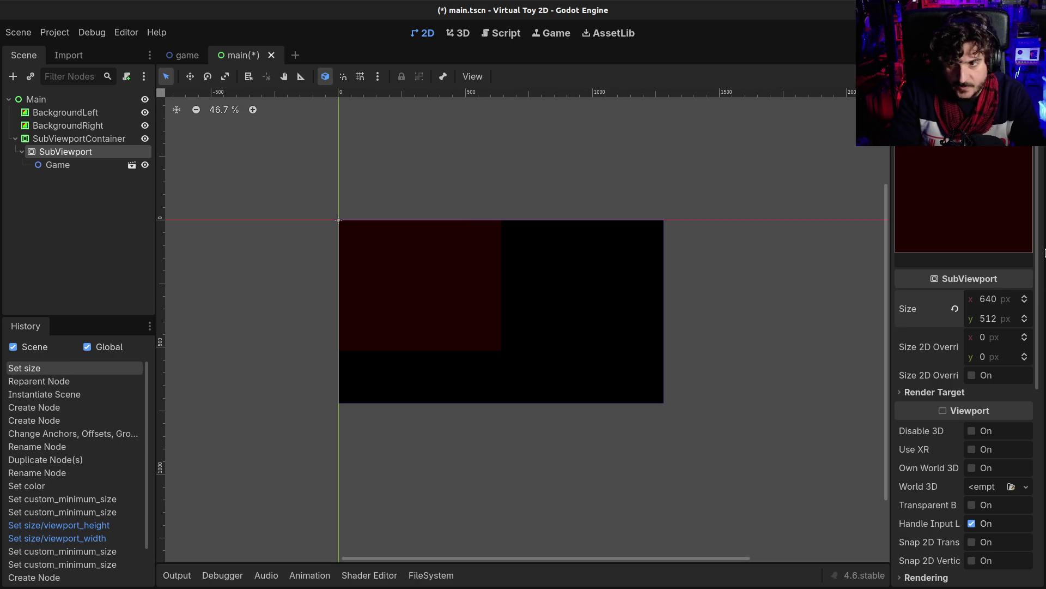
left_click(1012, 319)
type("720")
key("Return")
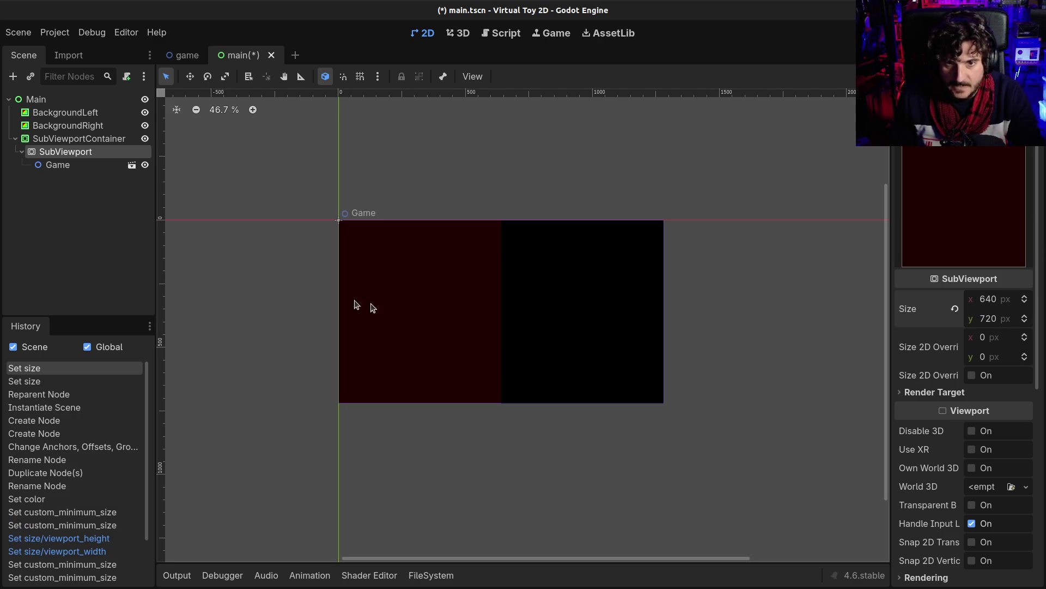
key("ctrl+s")
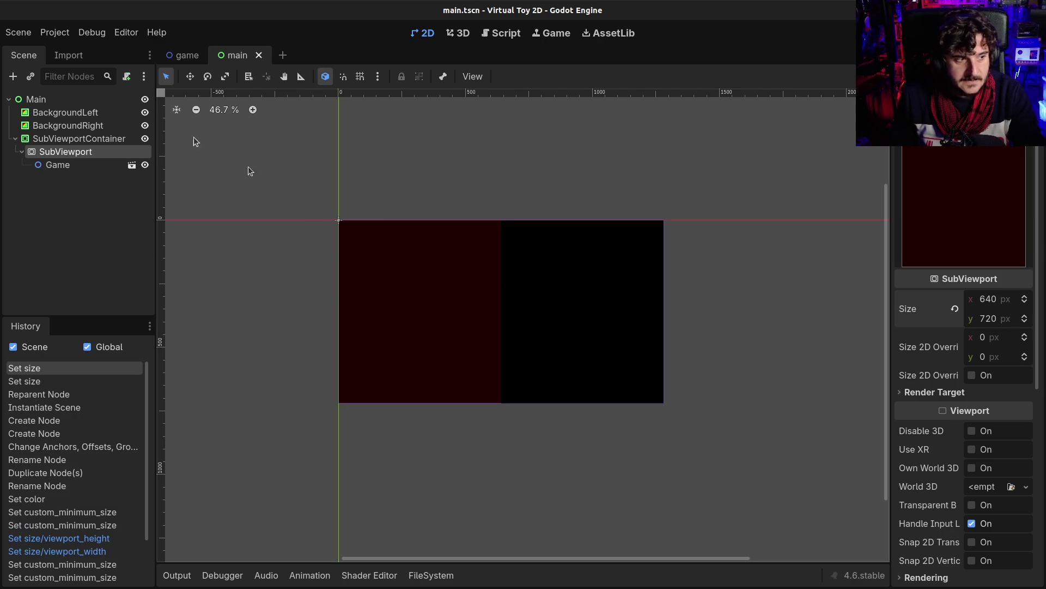
left_click(40, 140)
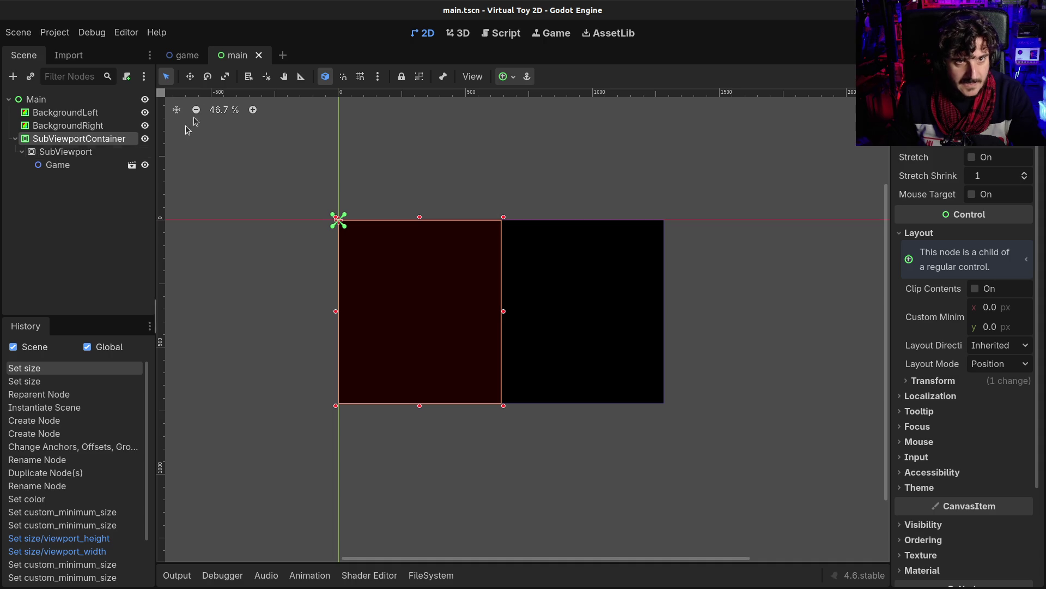
left_click(187, 55)
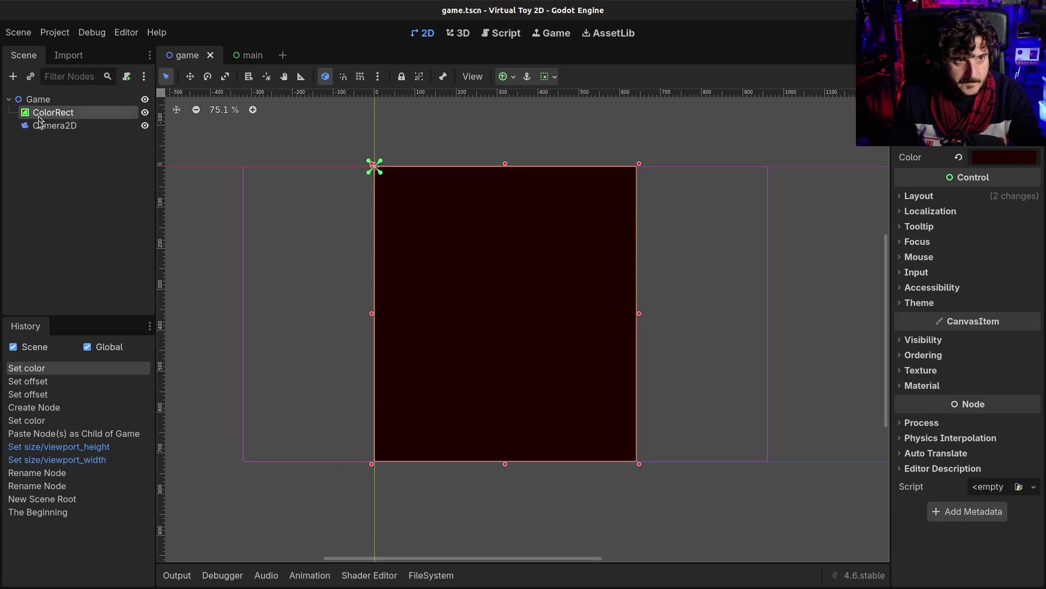
Check that game.tscn's Camera2D offset is 320 × 360, then go back to main.tscn.
left_click(38, 124)
left_click(47, 113)
left_click(52, 127)
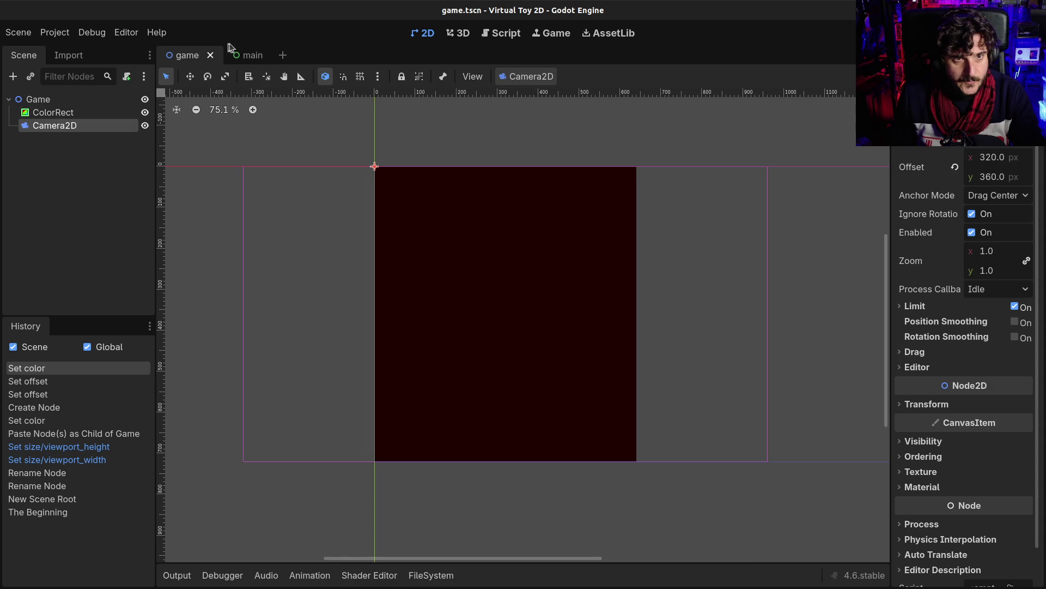
left_click(248, 55)
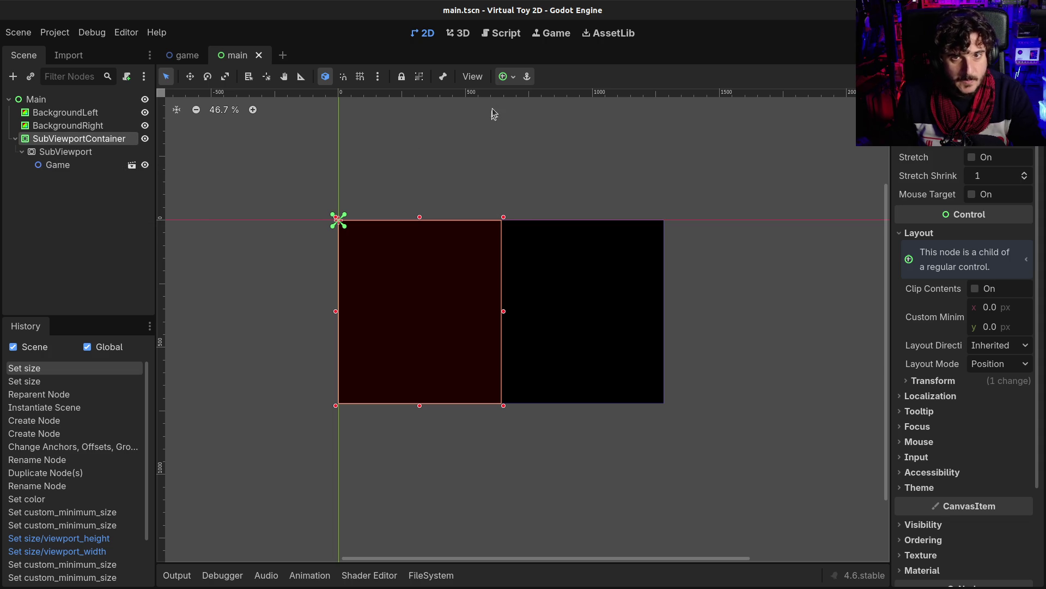
Anchor the SubViewportContainer to the centre of the canvas.
left_click(508, 77)
left_click(533, 142)
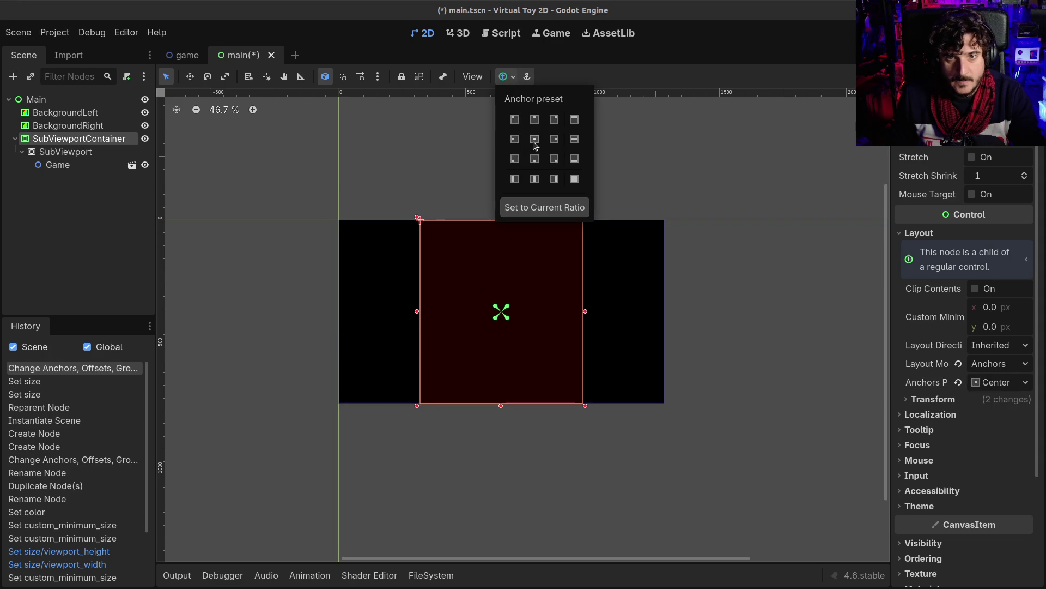
left_click(506, 466)
Rename the SubViewportContainer to Game and save the main scene.
left_click(54, 139)
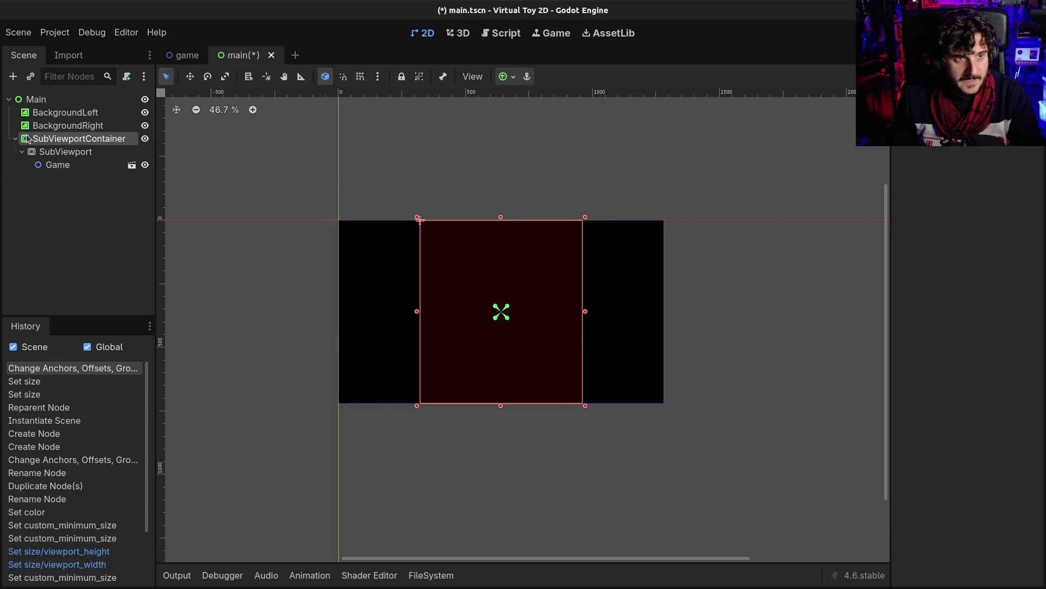
left_click(120, 143)
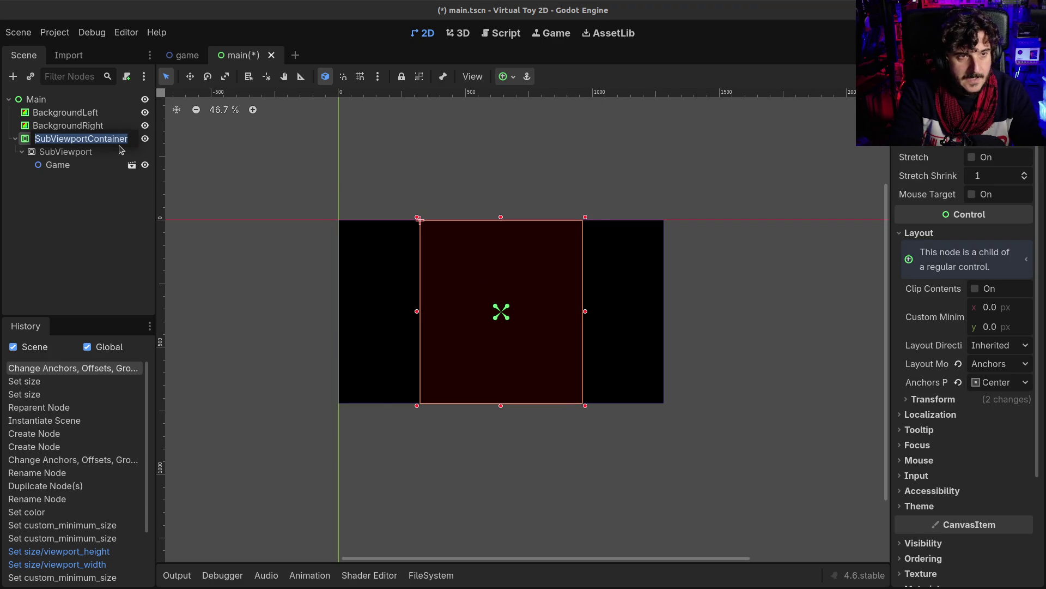
type("Main")
key("Return")
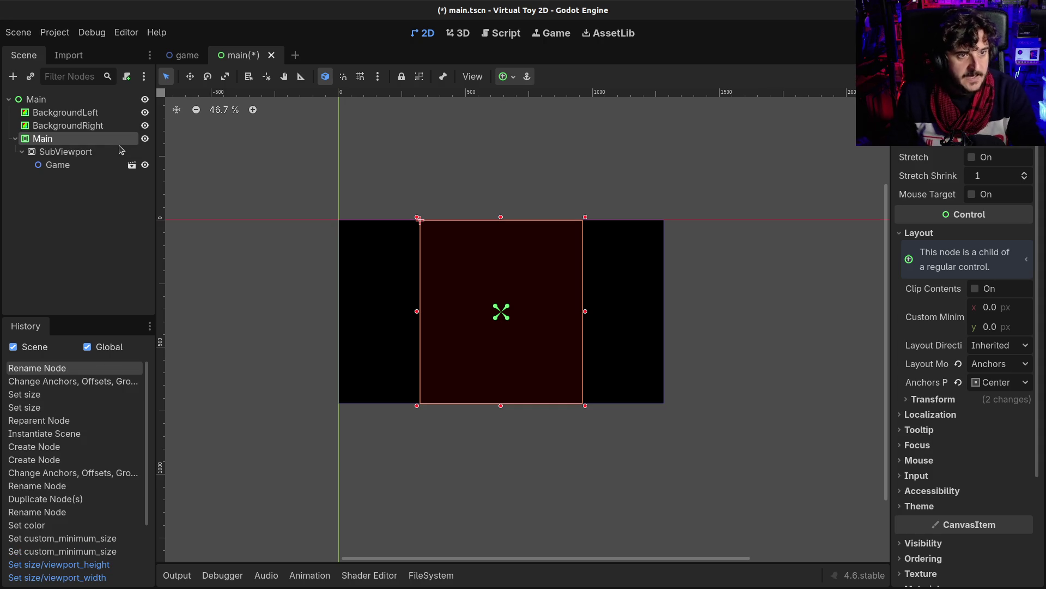
key("F2")
type("Game")
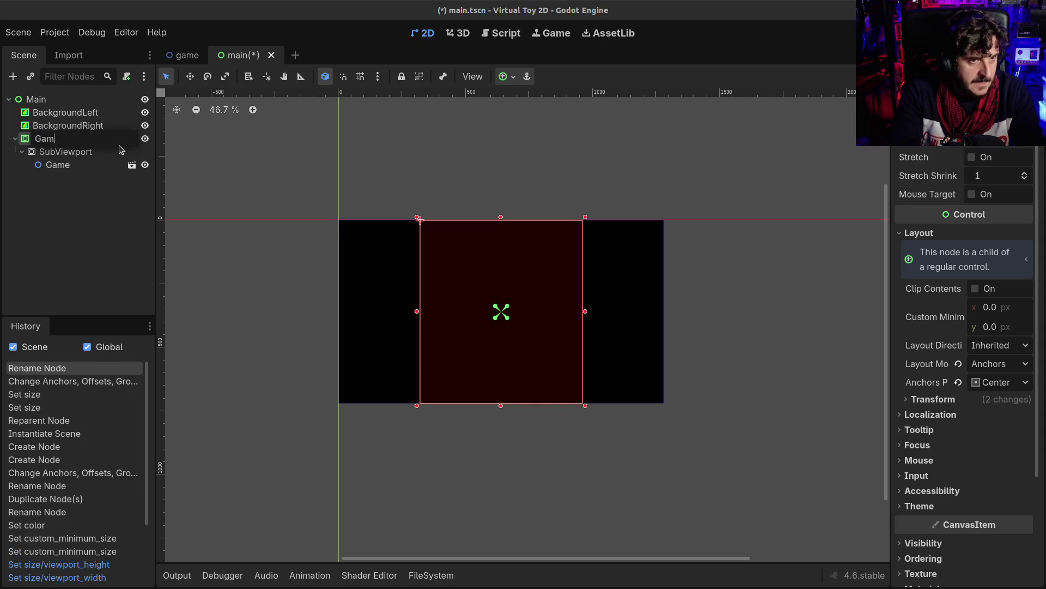
key("Return")
left_click(66, 113)
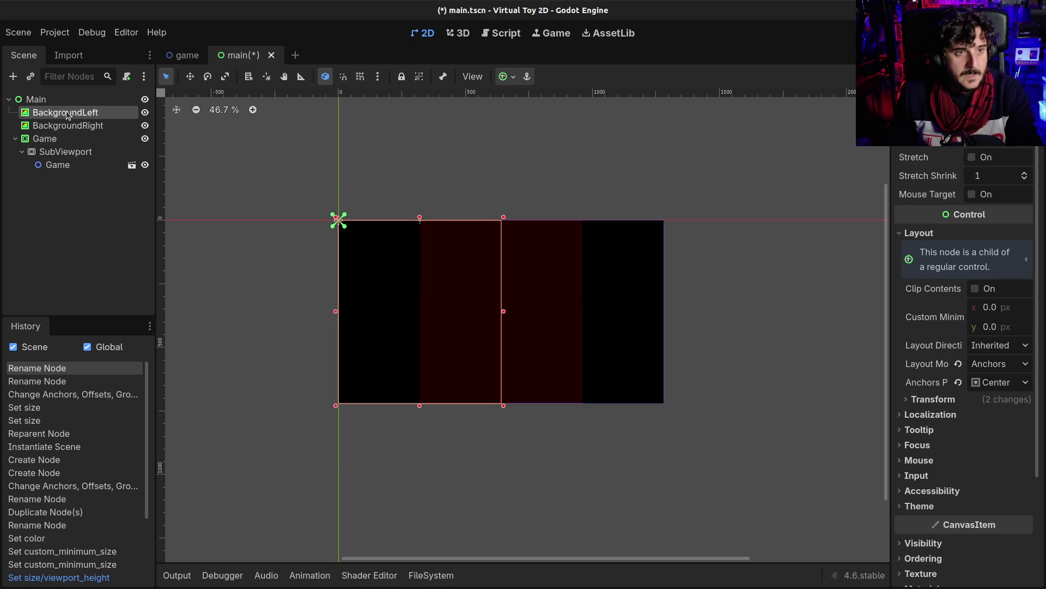
left_click(44, 139)
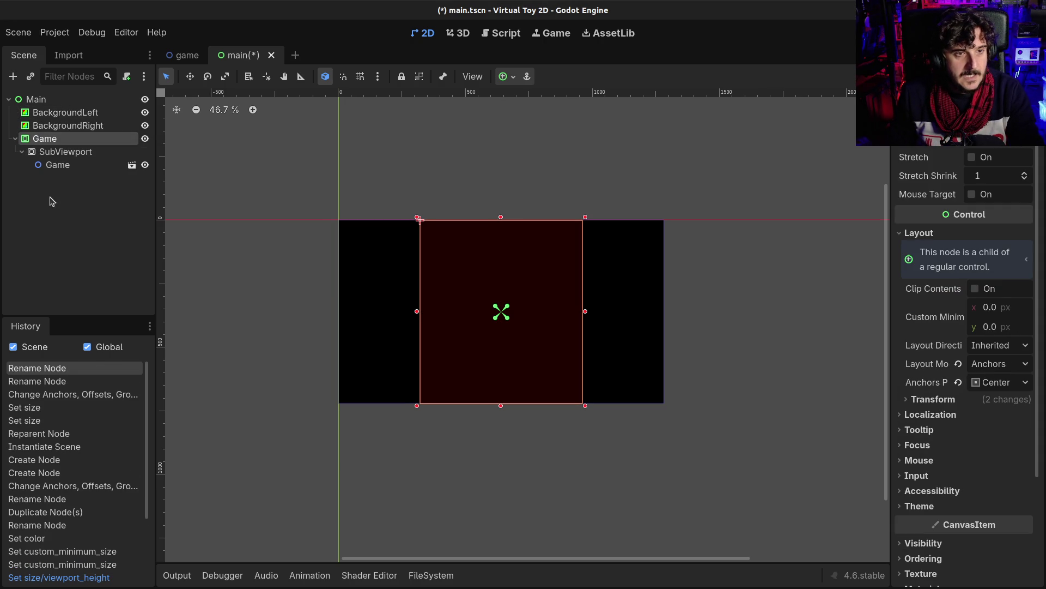
key("ctrl+s")
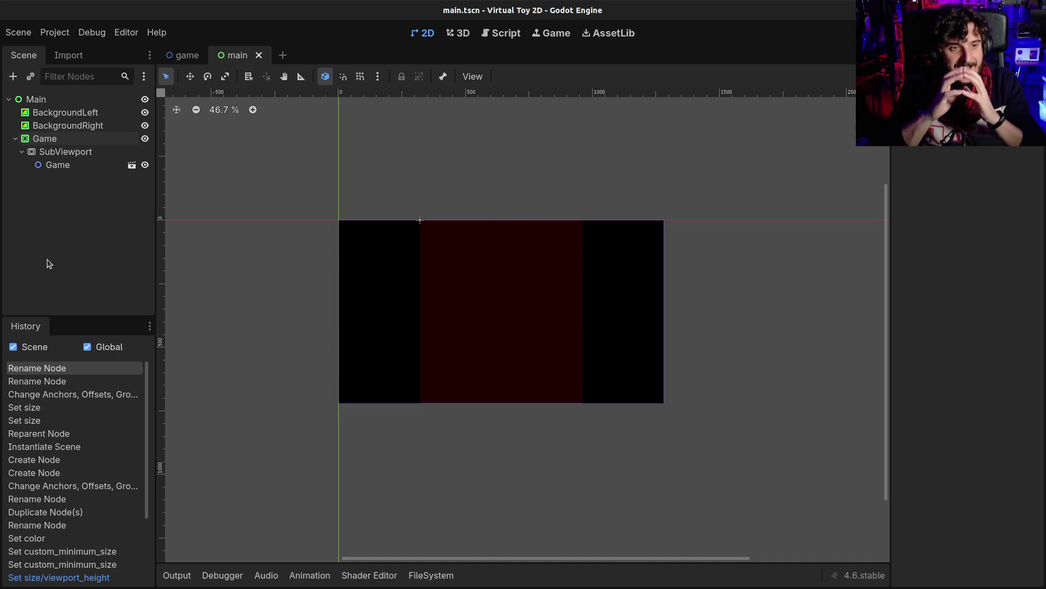
Select the instanced Game node under the SubViewport in main.tscn.
left_click(47, 166)
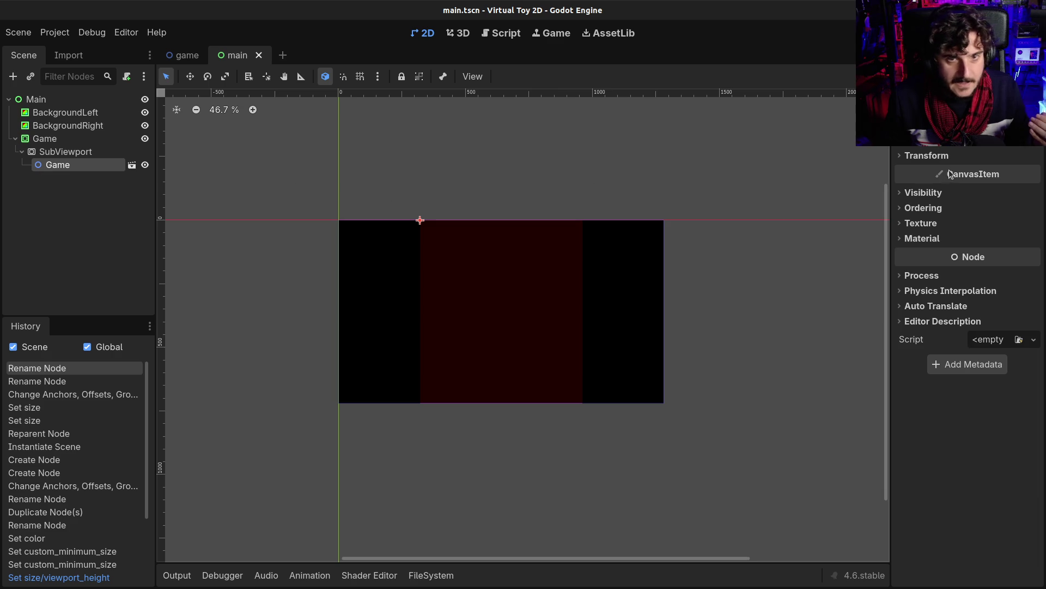
Reveal the Game instance's Z Index of 0 under Ordering, save main.tscn, and start a new scene.
left_click(955, 193)
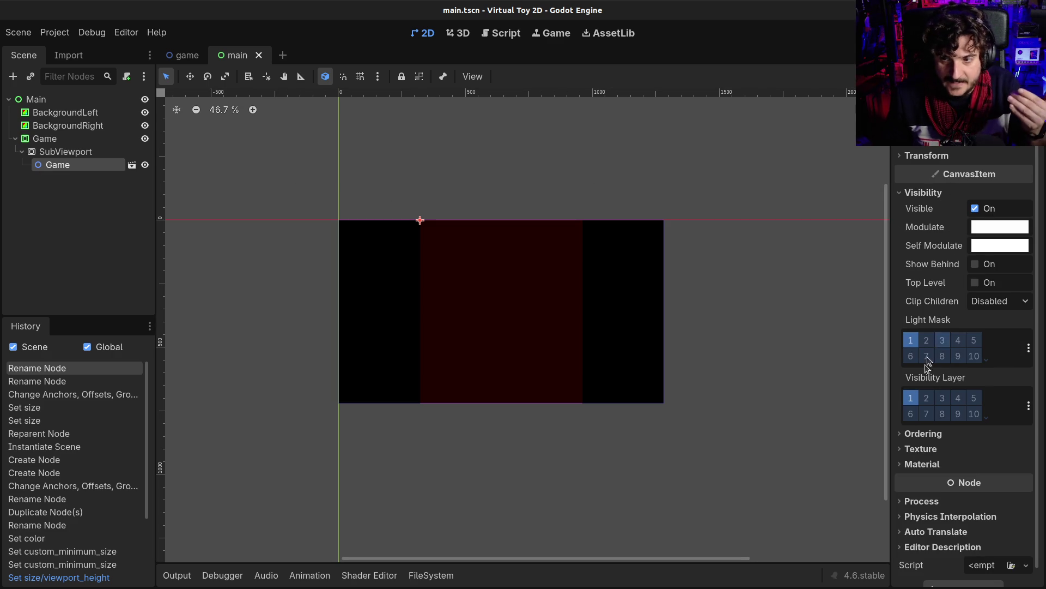
scroll(937, 349, "down", 1)
left_click(923, 417)
scroll(933, 414, "down", 3)
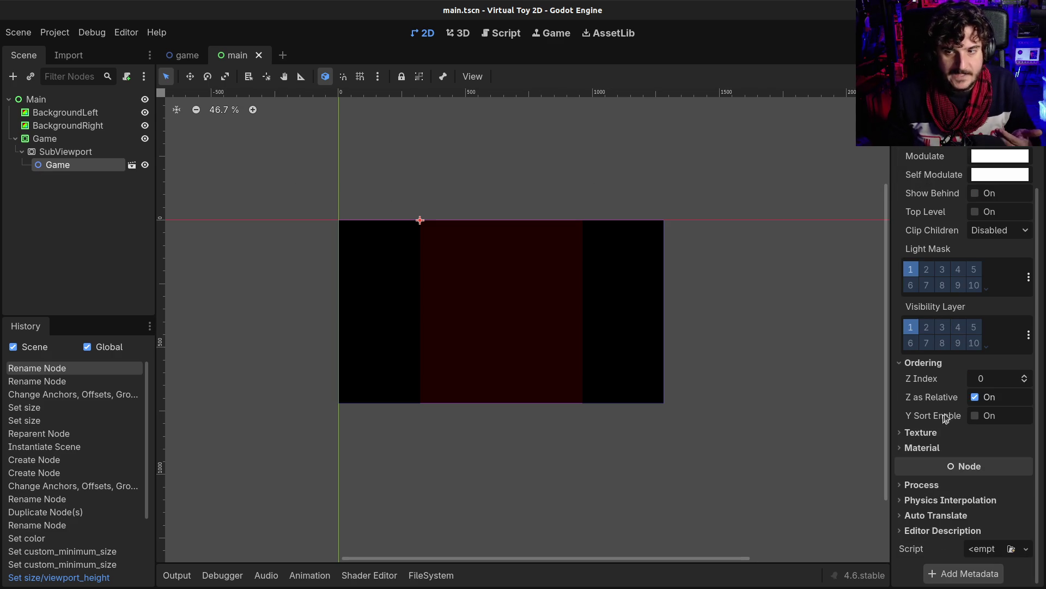
mouse_move(930, 415)
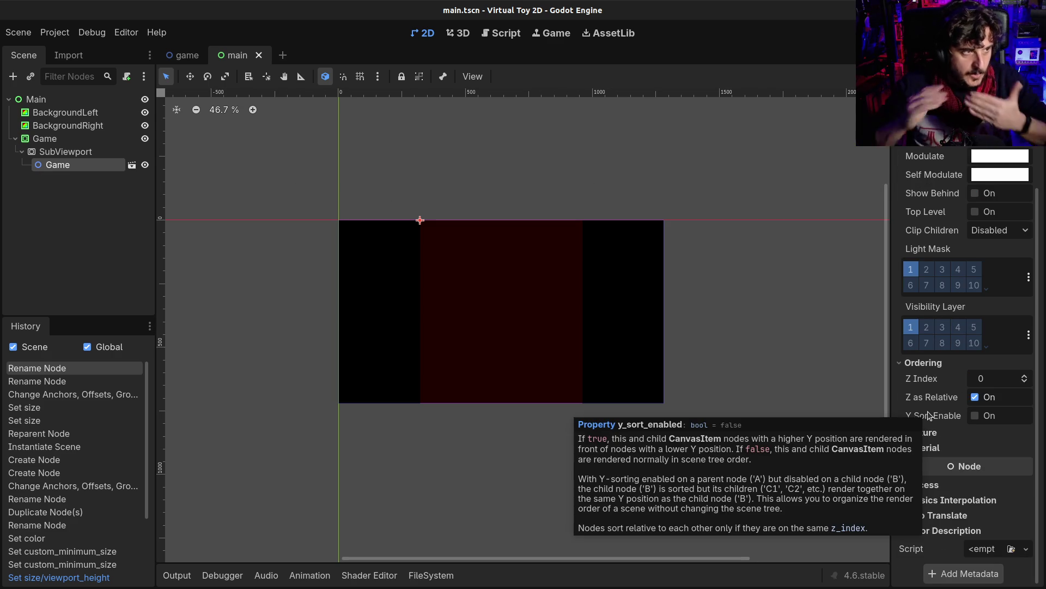
left_click(985, 379)
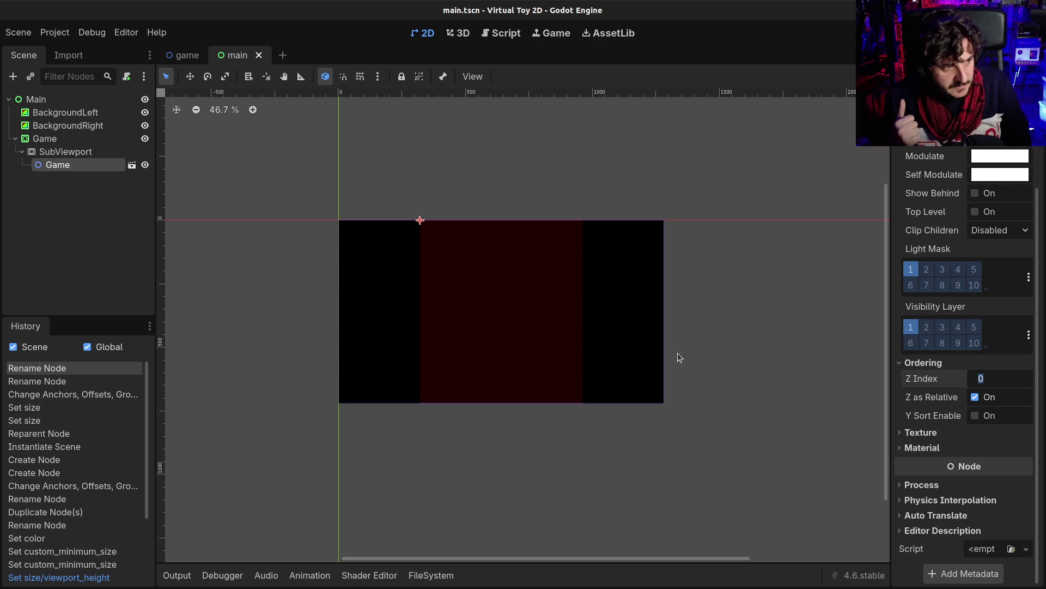
key("ctrl+s")
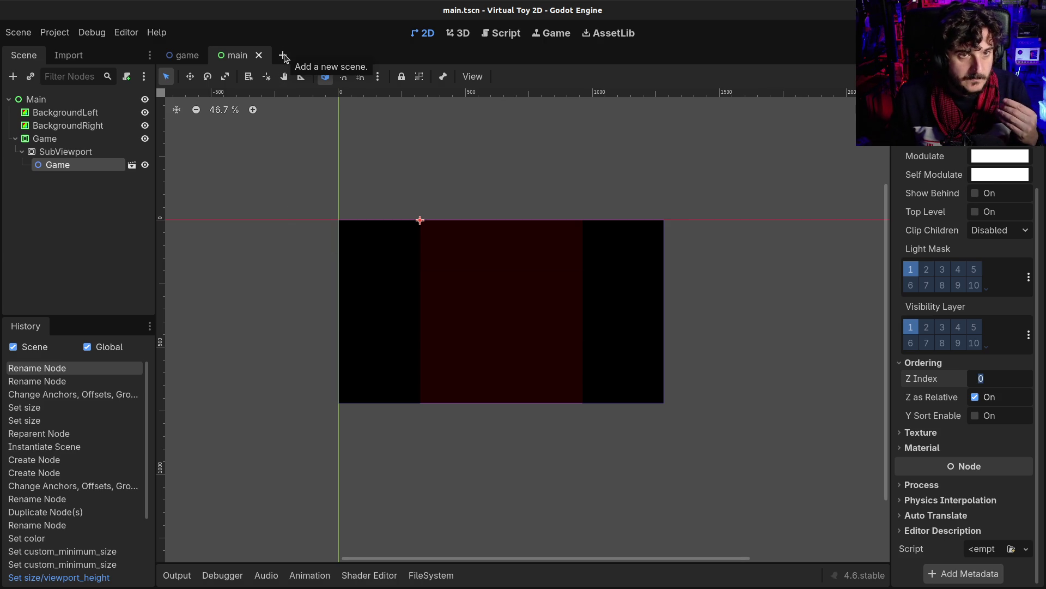
left_click(284, 56)
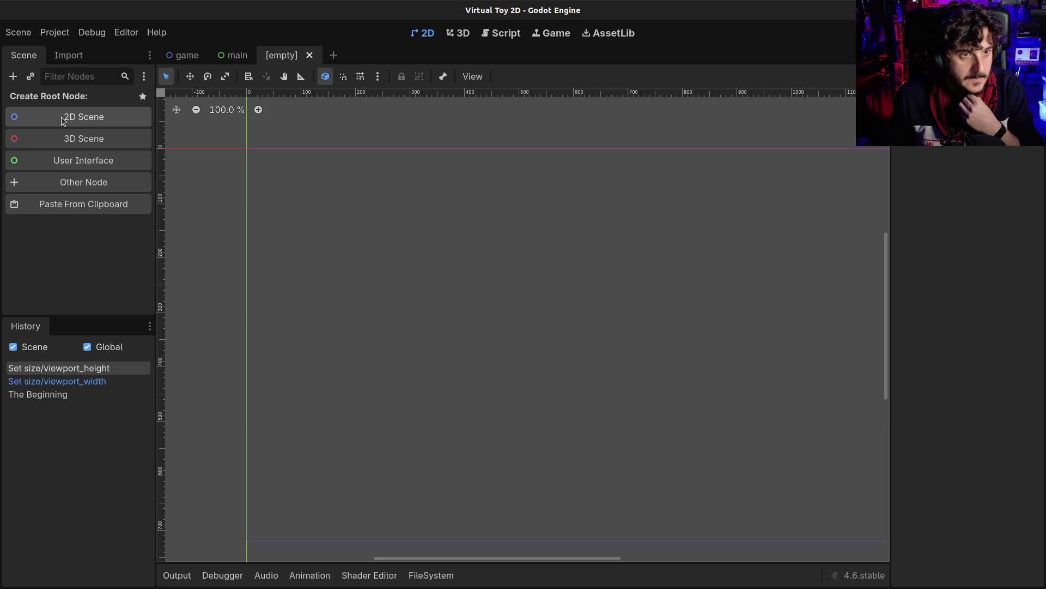
Give the new scene a CharacterBody2D root node.
left_click(71, 183)
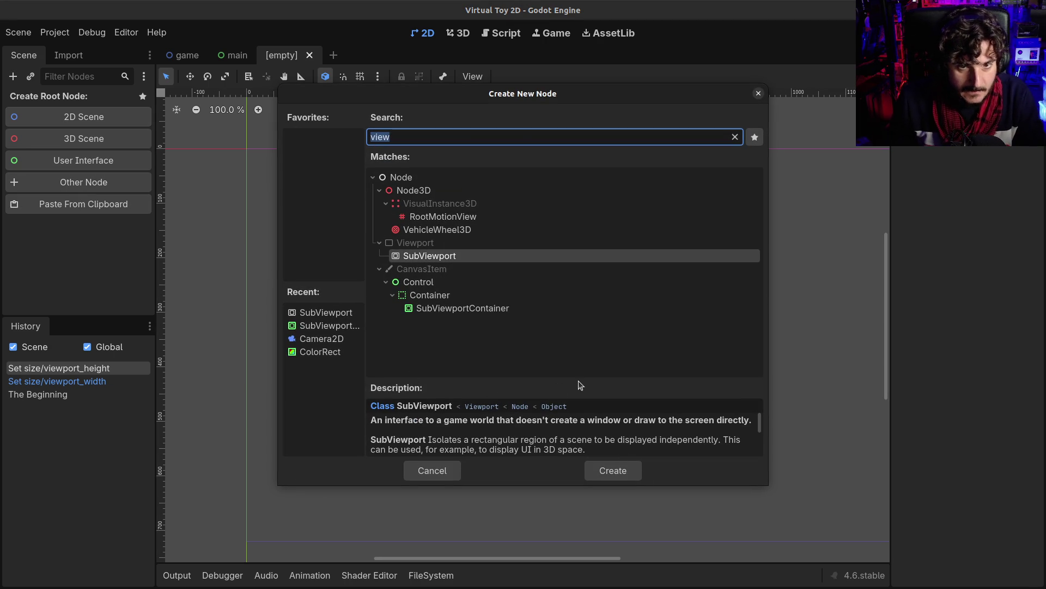
type("chara")
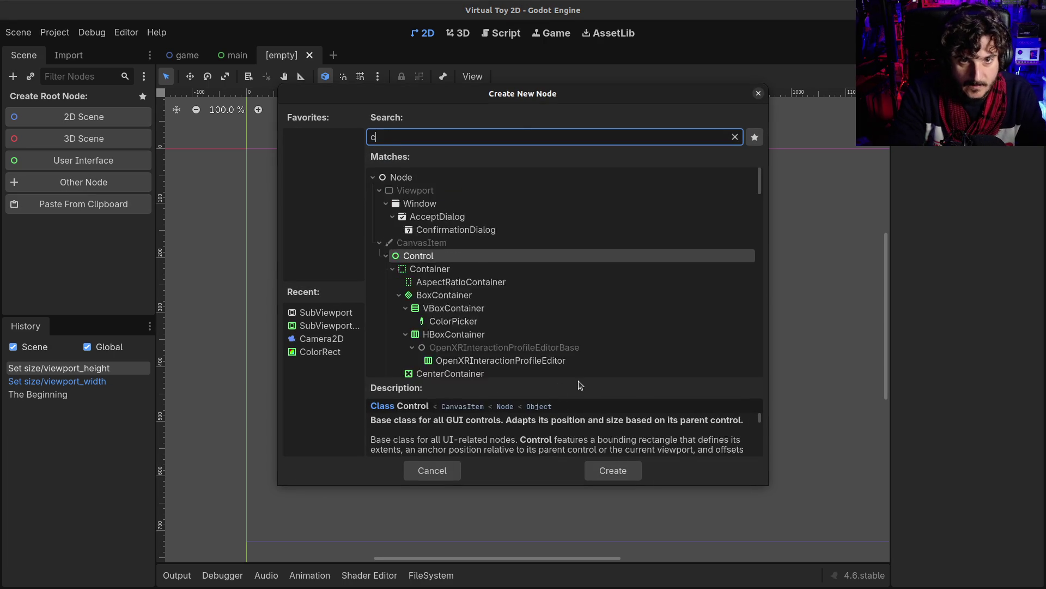
key("Return")
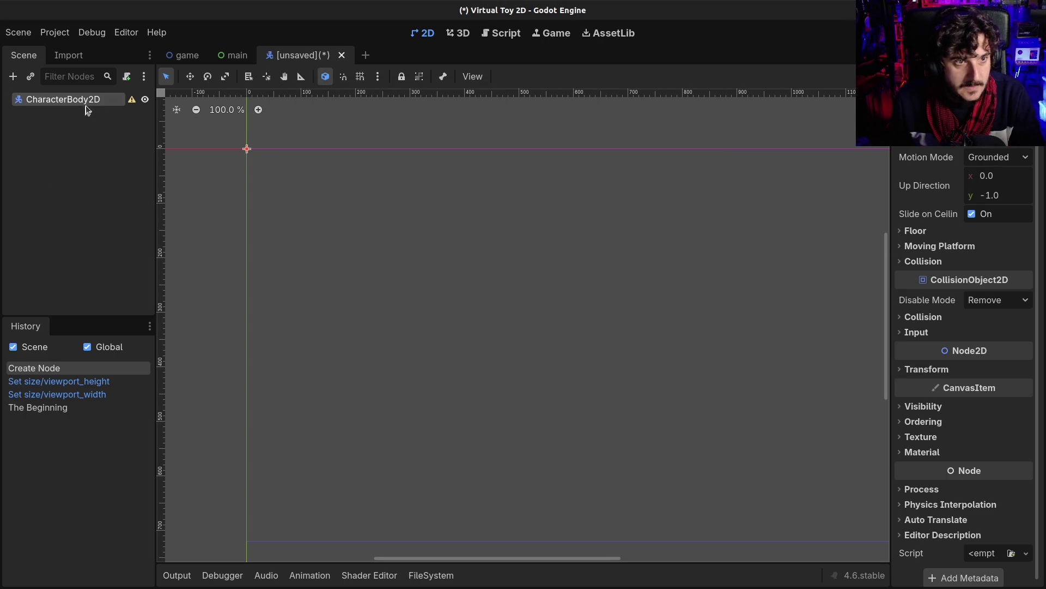
left_click(127, 77)
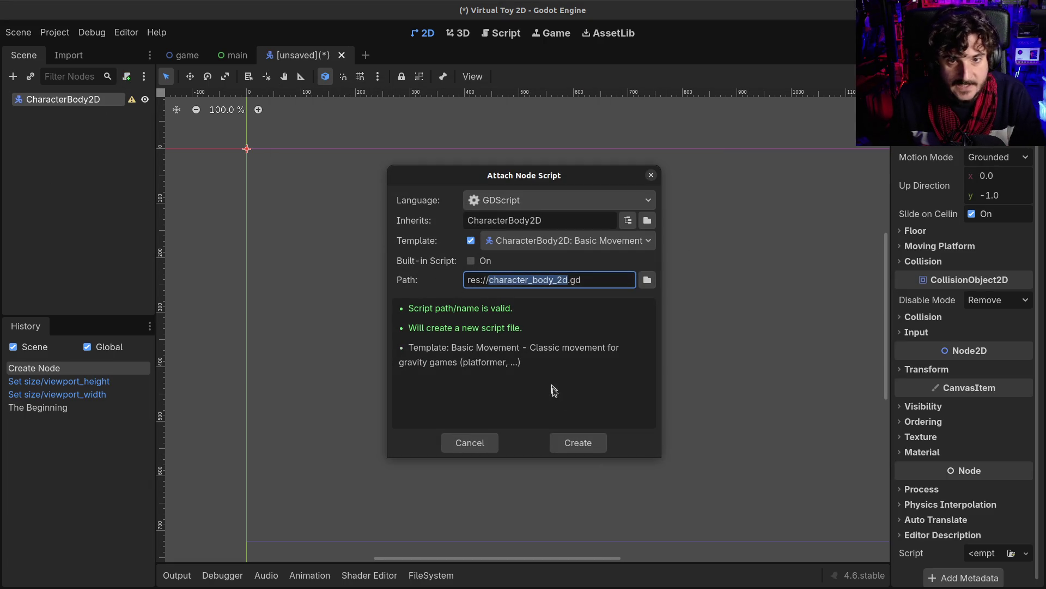
key("Escape")
key("ctrl+s")
key("Escape")
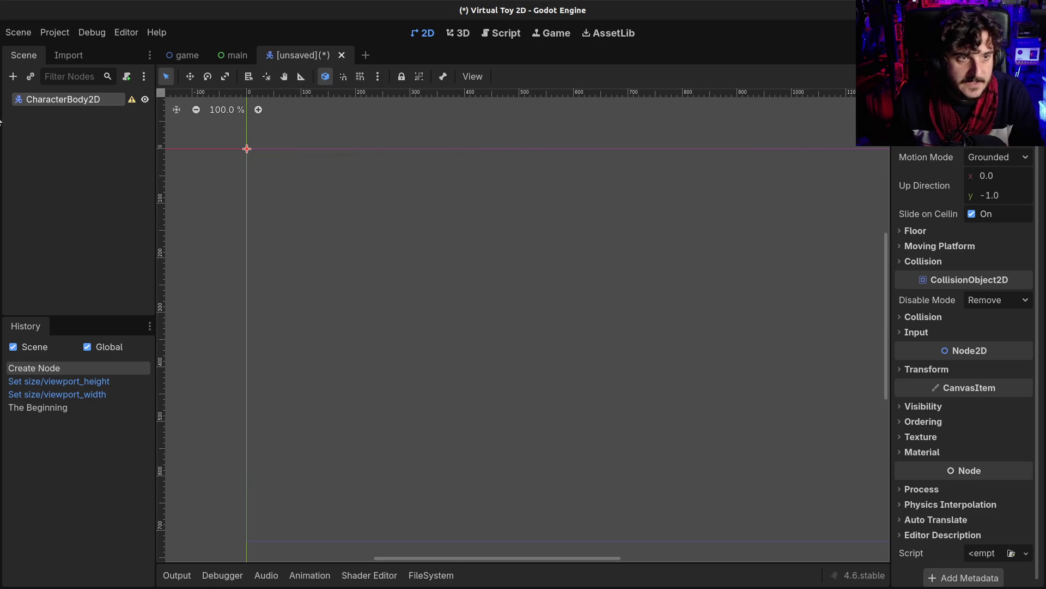
Rename the root node to Player and save the scene as player.tscn.
double_click(51, 100)
type("Player")
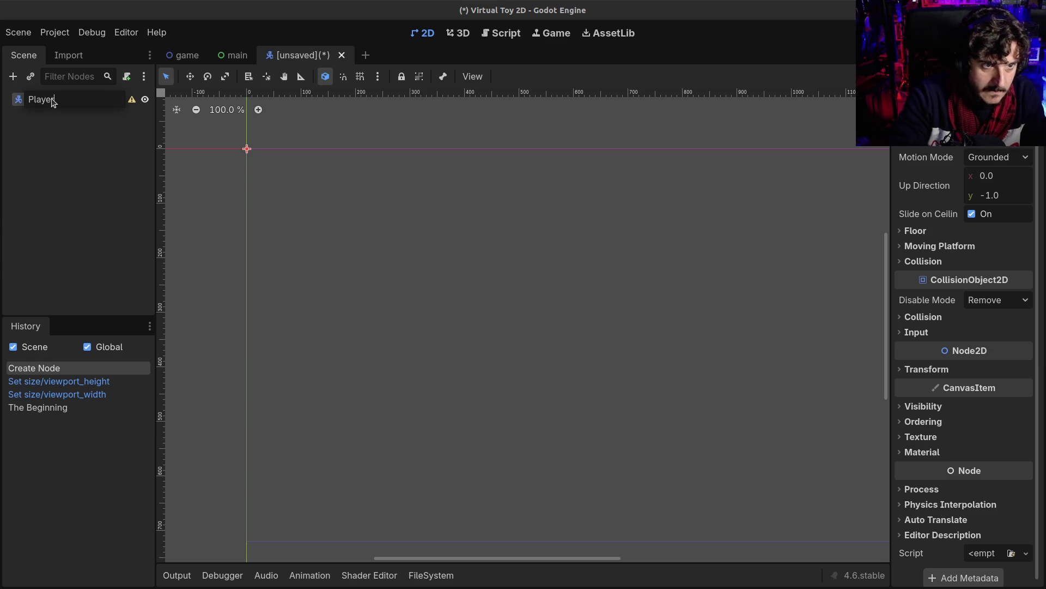
key("Return")
key("ctrl+s")
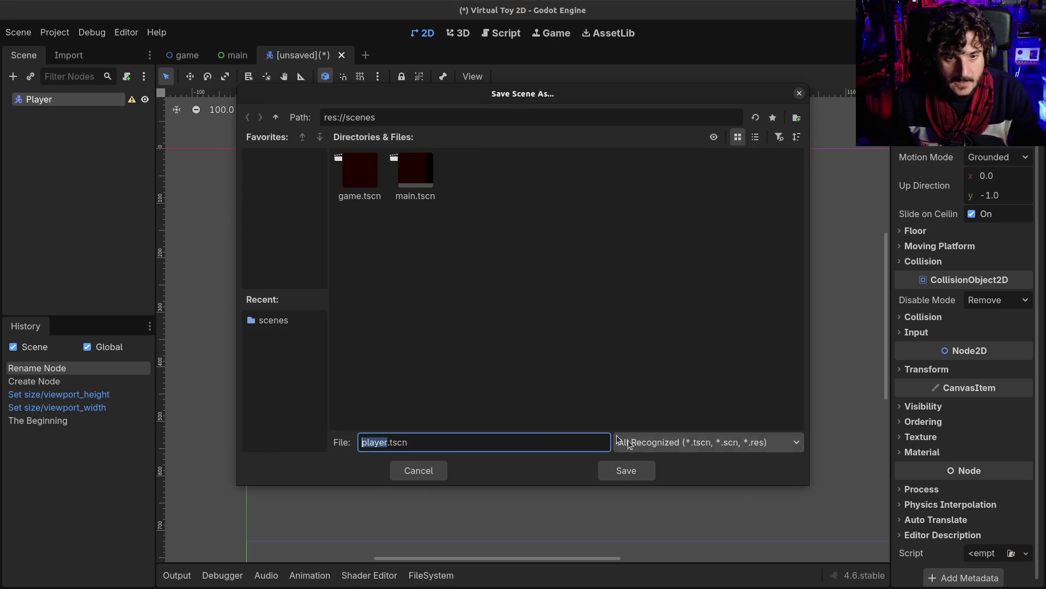
left_click(626, 471)
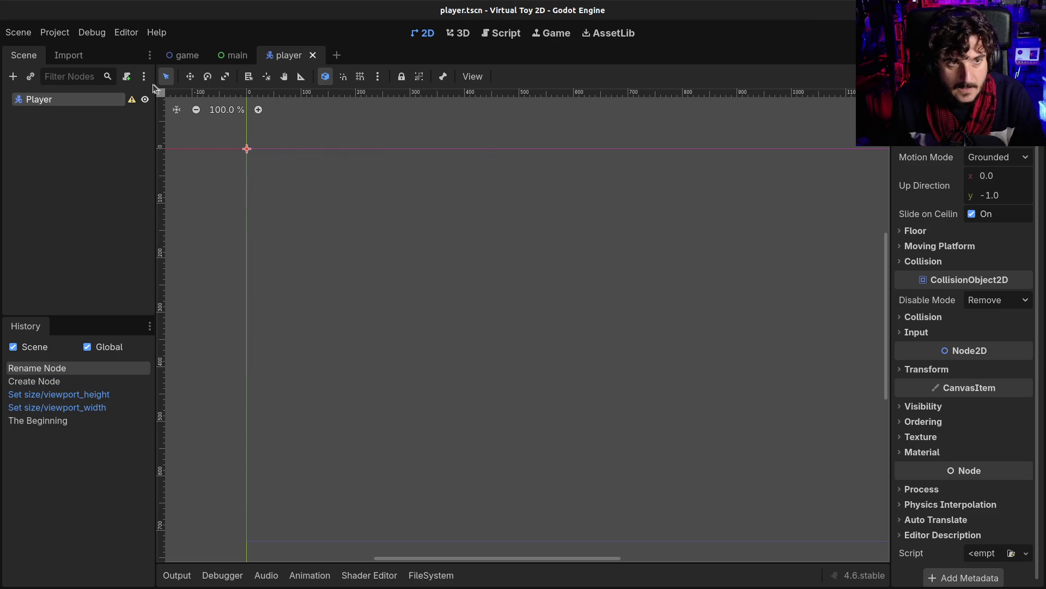
Attach a new player.gd script using the basic movement template and save.
left_click(127, 78)
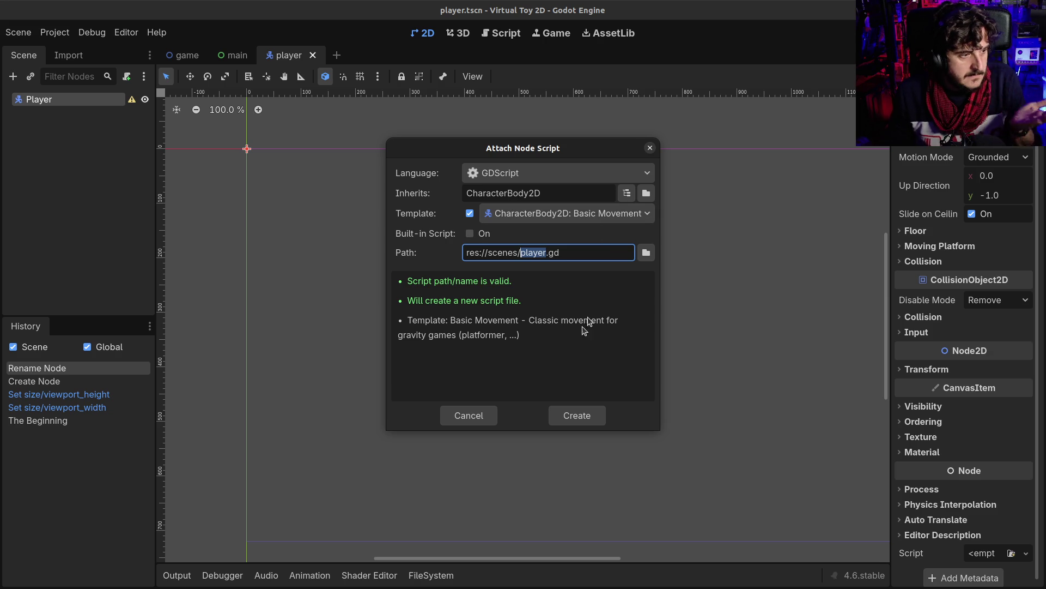
left_click(572, 416)
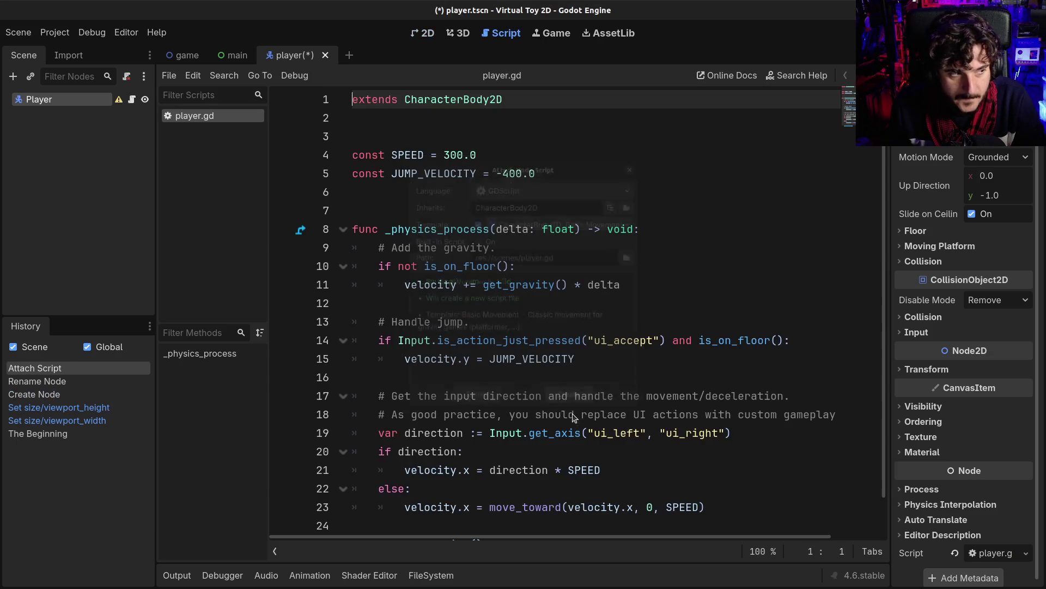
key("ctrl+s")
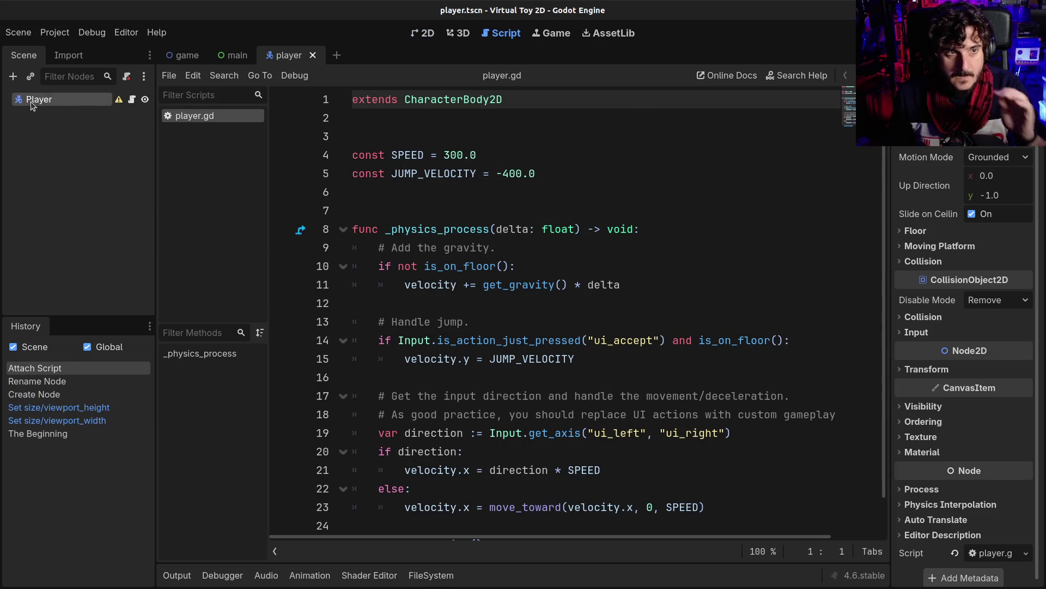
Close the History dock and add a CollisionShape2D child under Player.
left_click(459, 34)
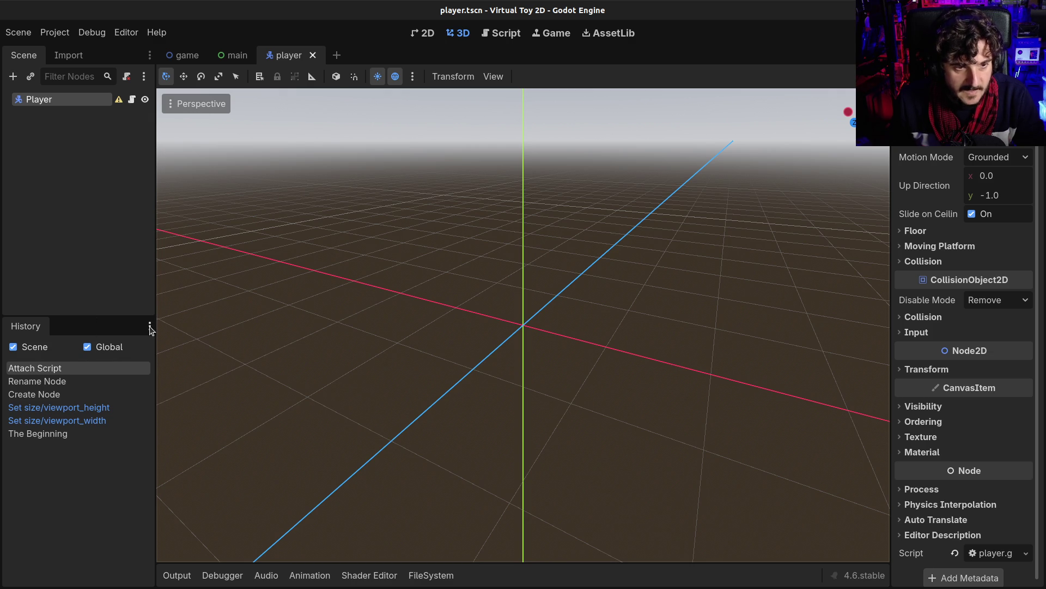
left_click(150, 327)
left_click(111, 424)
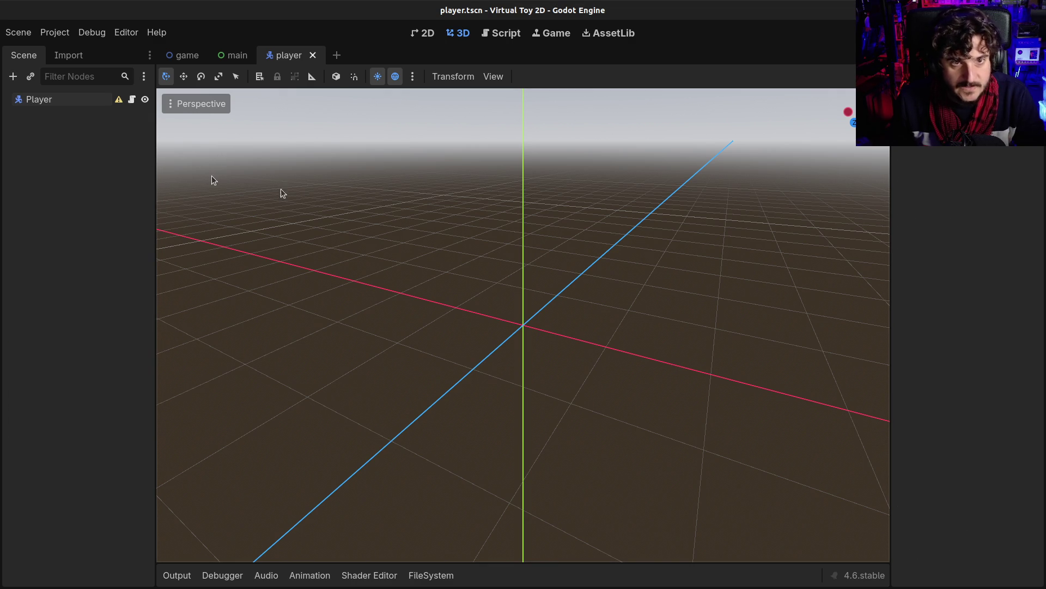
left_click(53, 102)
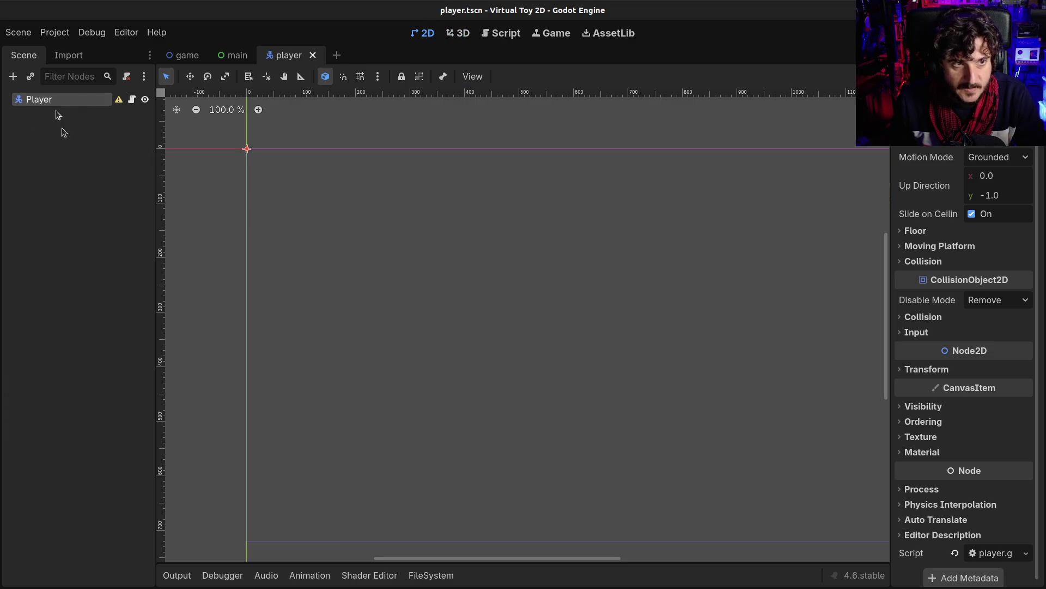
key("ctrl+a")
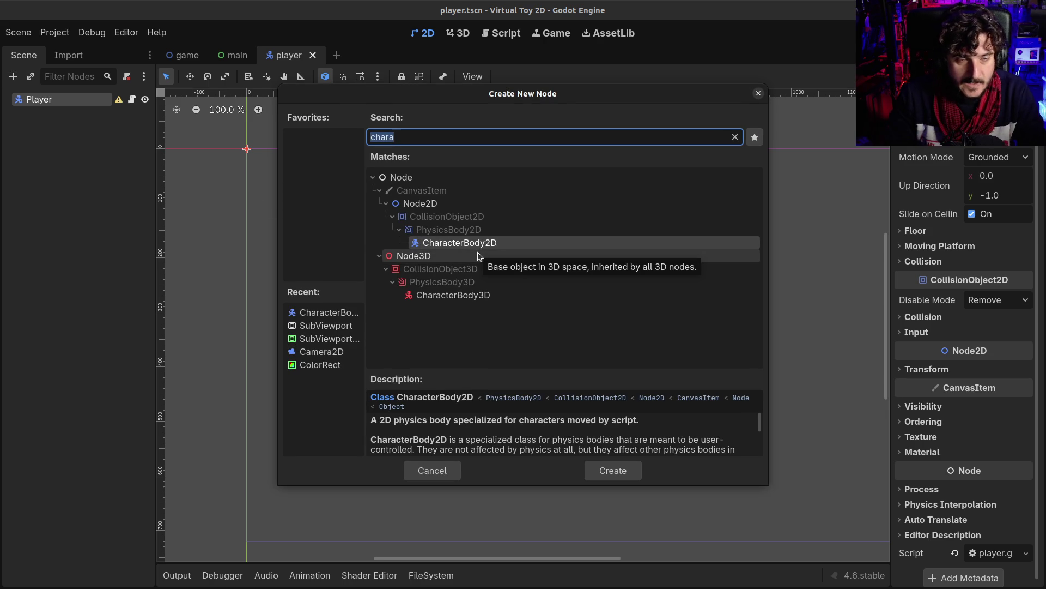
type("coll")
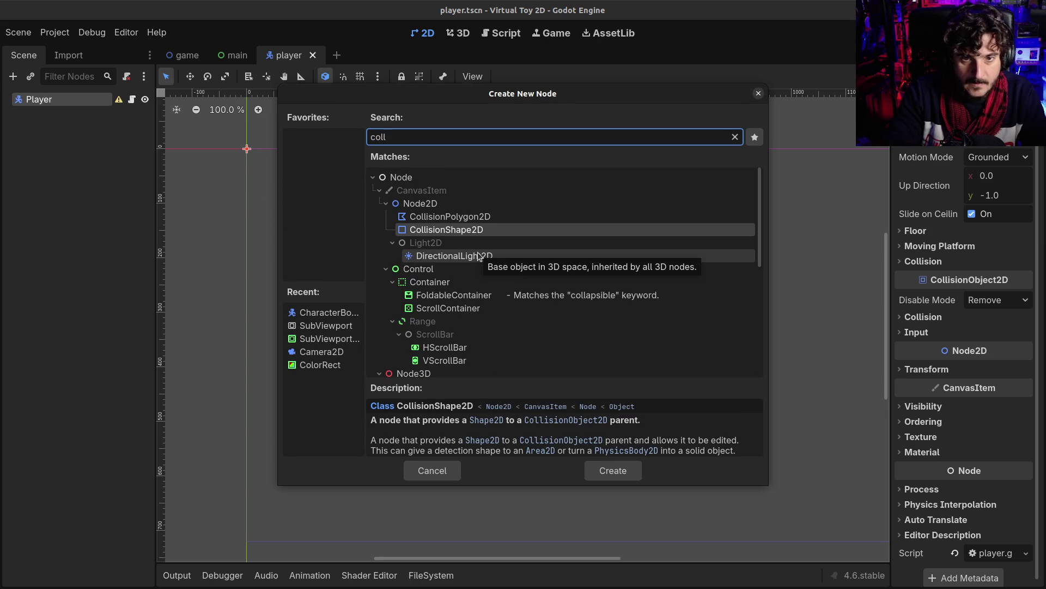
key("Return")
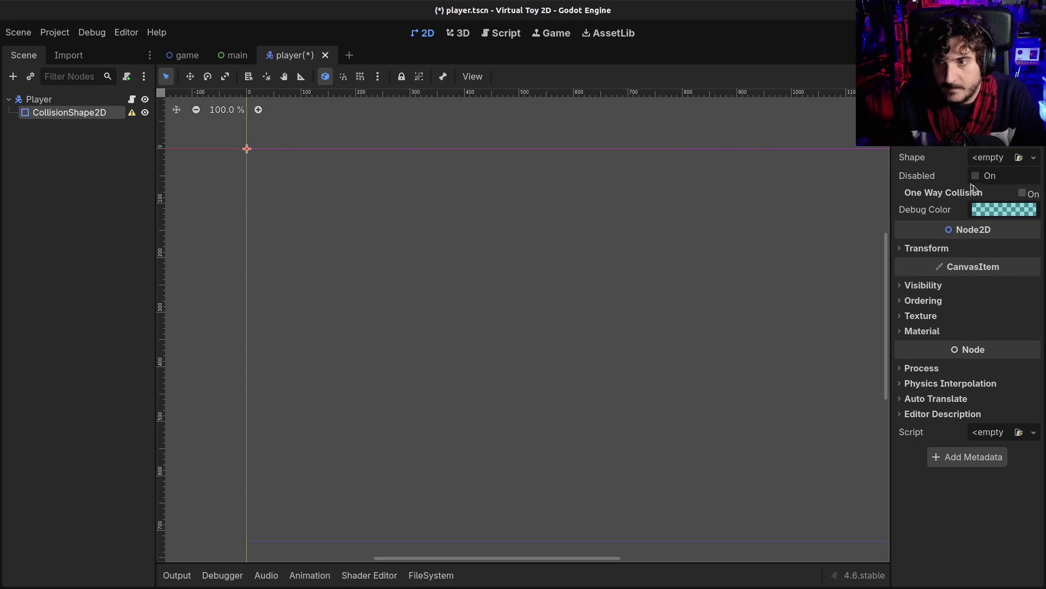
Assign a CapsuleShape2D with height 128 and radius 32, then save player.tscn.
left_click(997, 157)
left_click(959, 257)
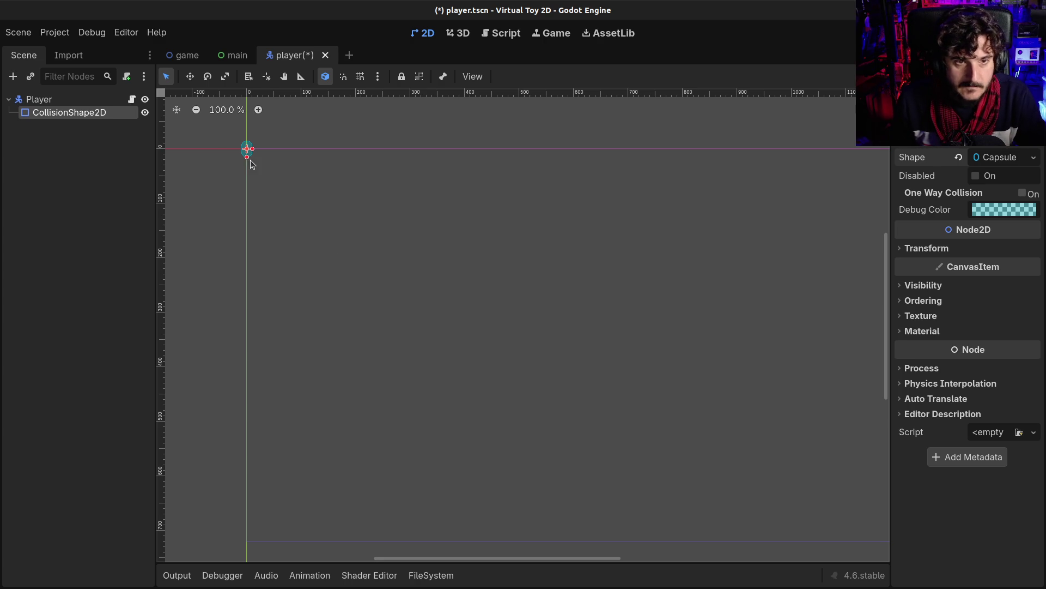
left_click(997, 157)
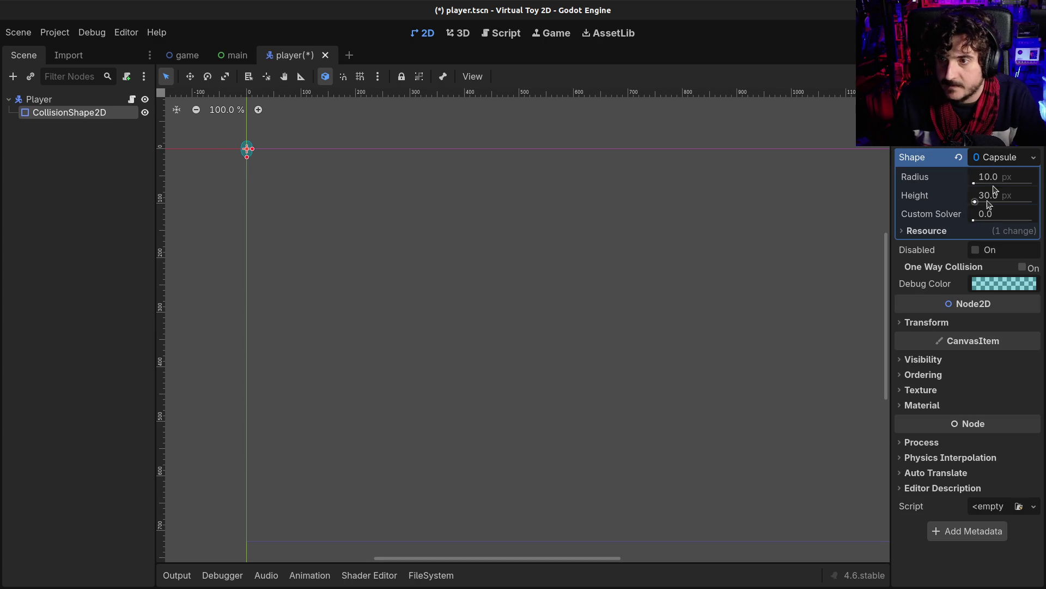
left_click(1001, 197)
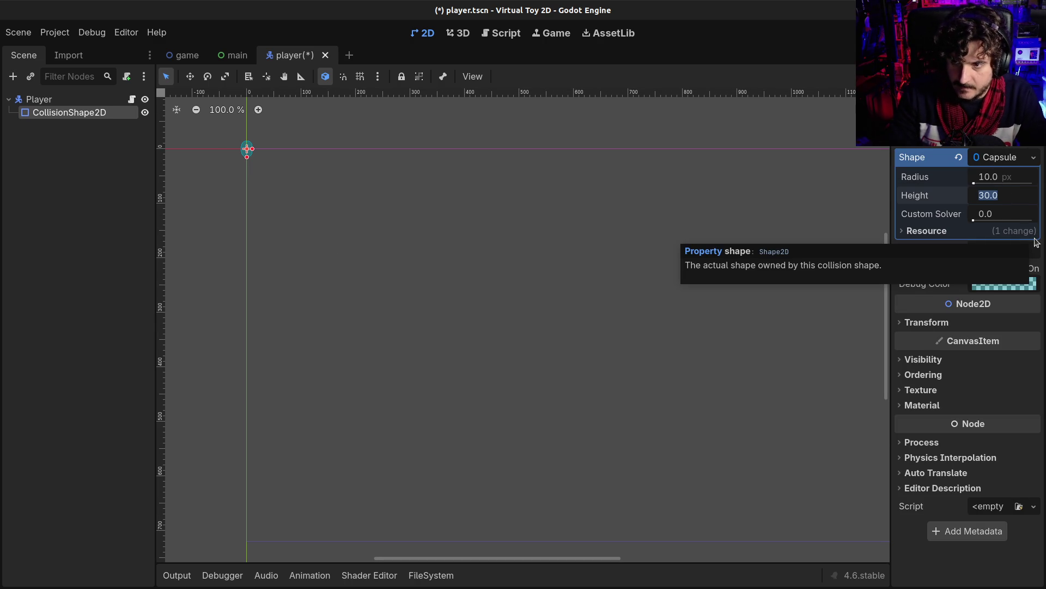
type("128")
key("Tab")
key("shift+Tab")
key("shift+Tab")
key("Return")
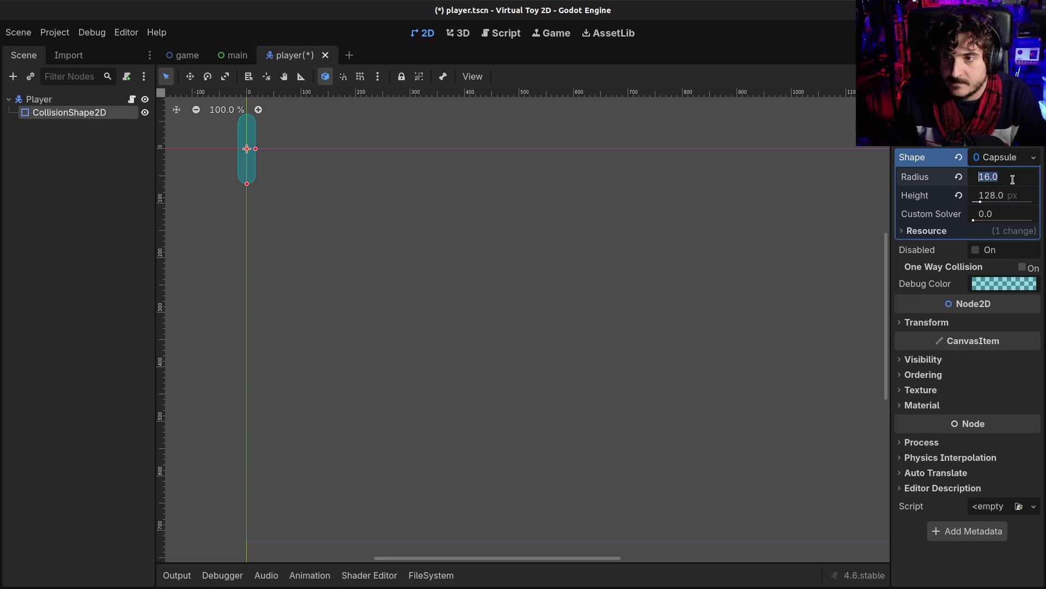
key("Return")
scroll(337, 184, "down", 2)
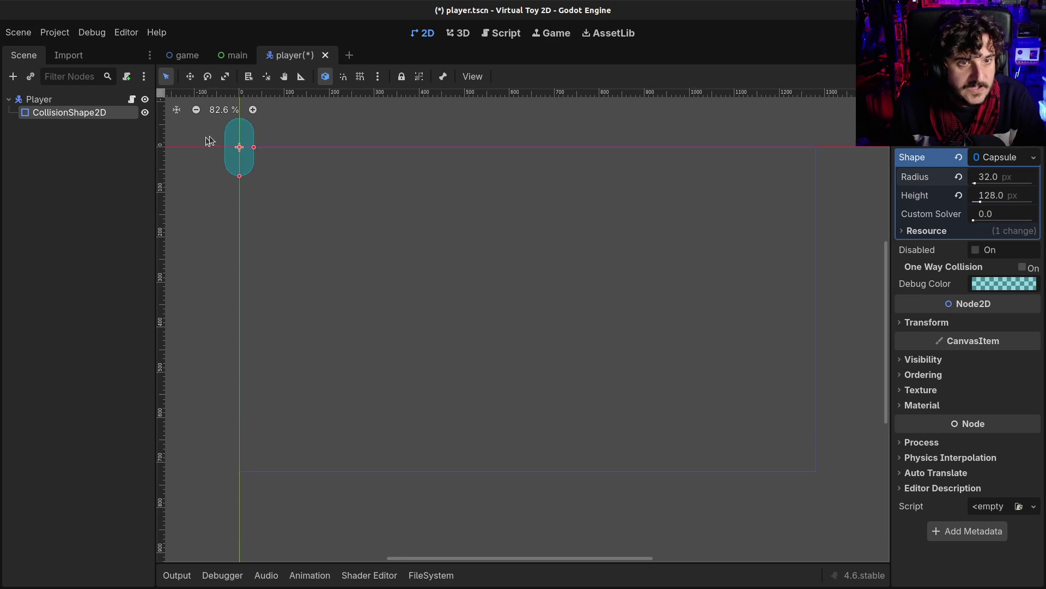
left_click_drag(337, 183, 380, 222)
key("ctrl+s")
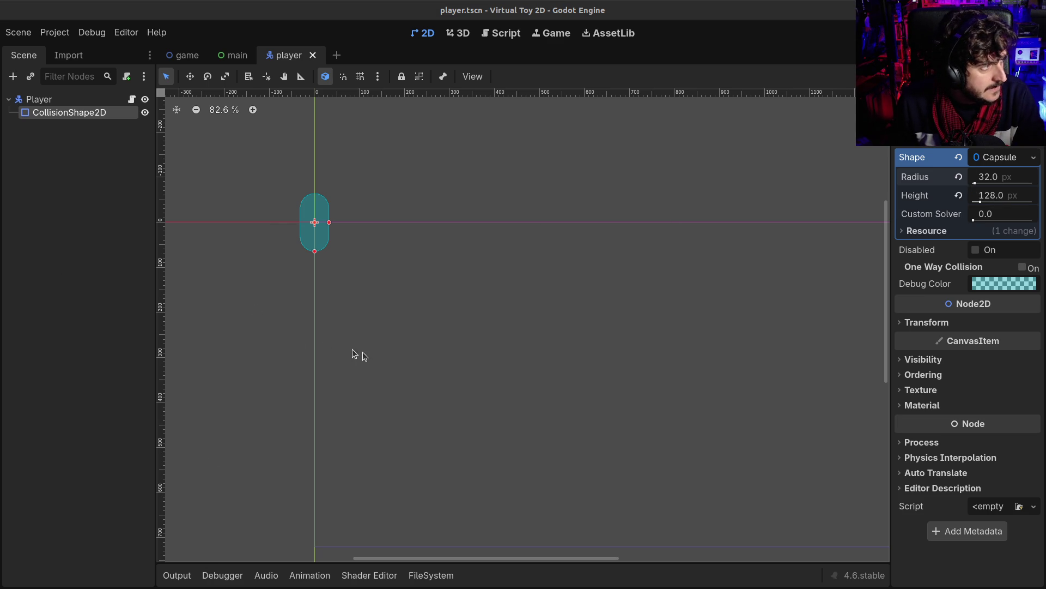
key("F5")
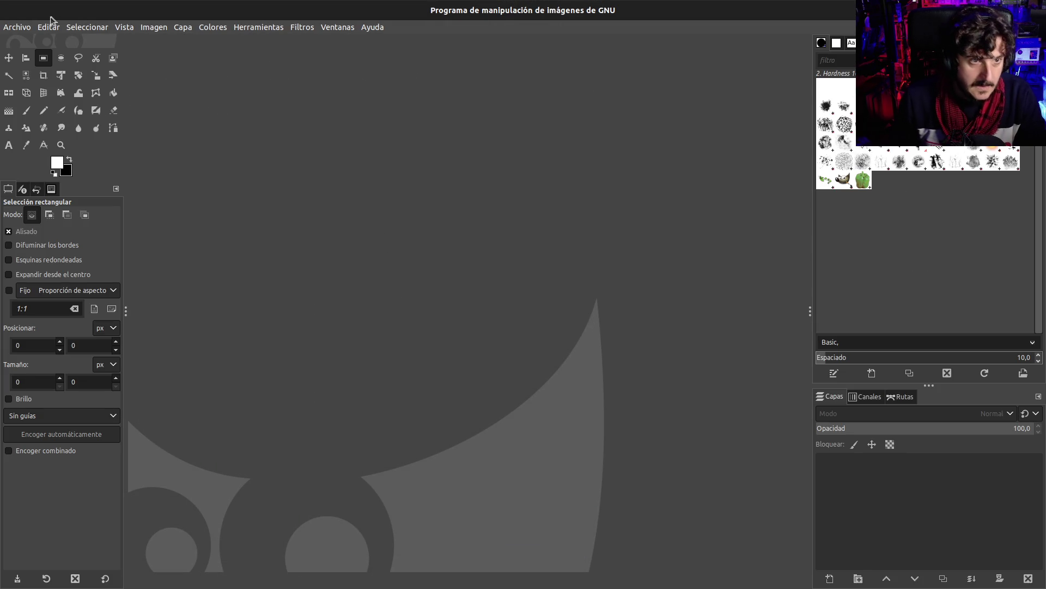
Create a new image at the default 1920 × 1080 size.
left_click(17, 28)
left_click(28, 41)
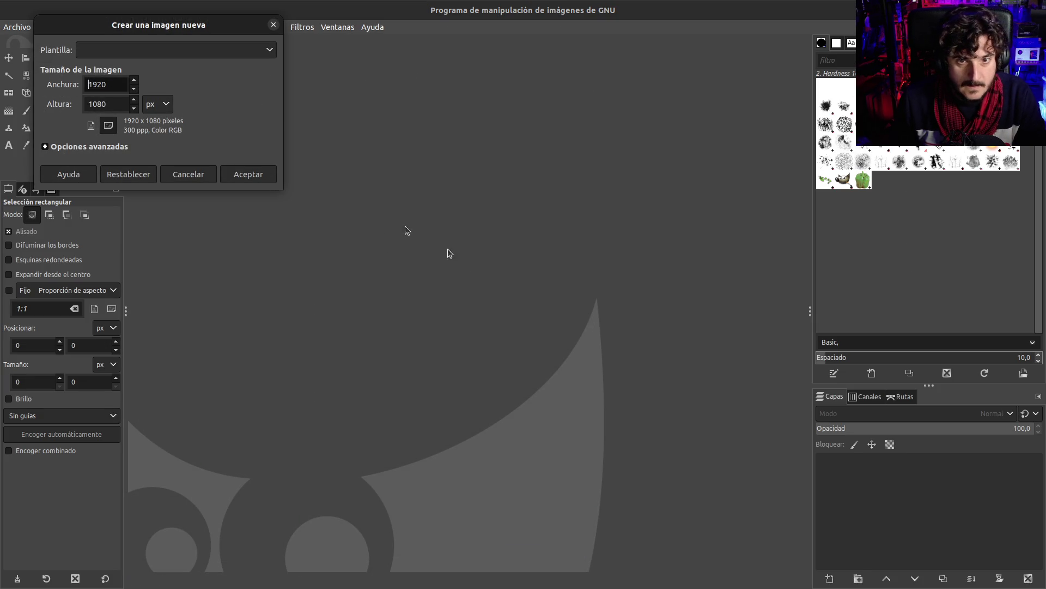
left_click(237, 177)
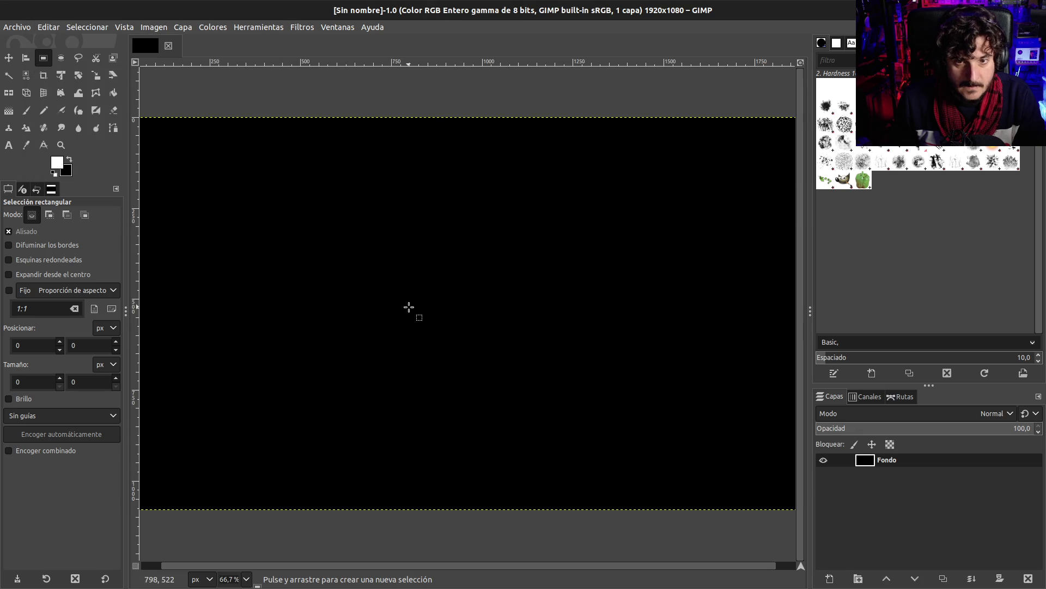
Create a second new image 32 px wide and 128 px tall, filled with Transparencia.
left_click(23, 31)
left_click(28, 40)
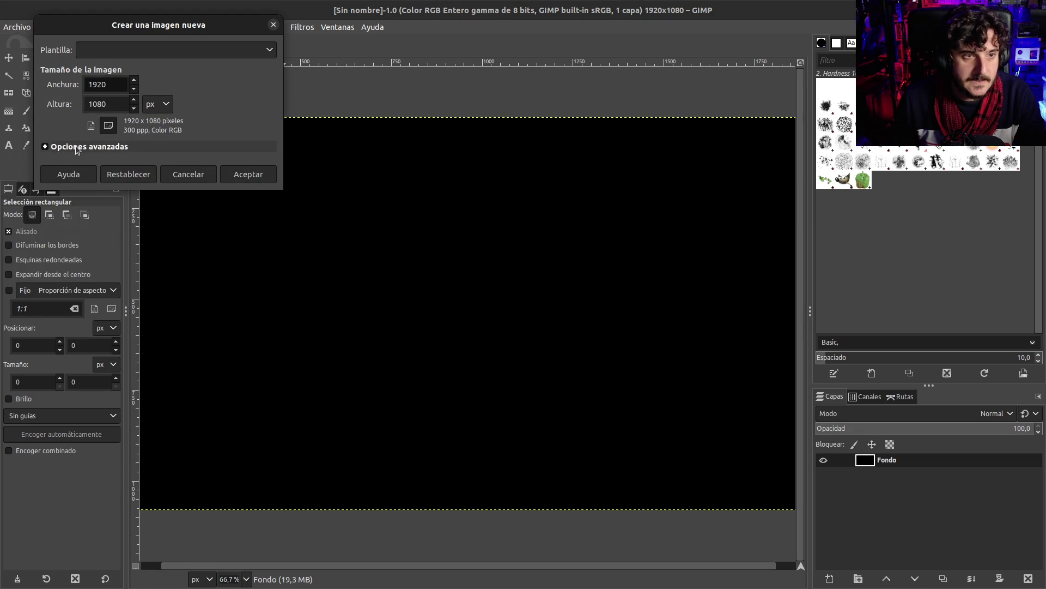
left_click(81, 146)
type("32")
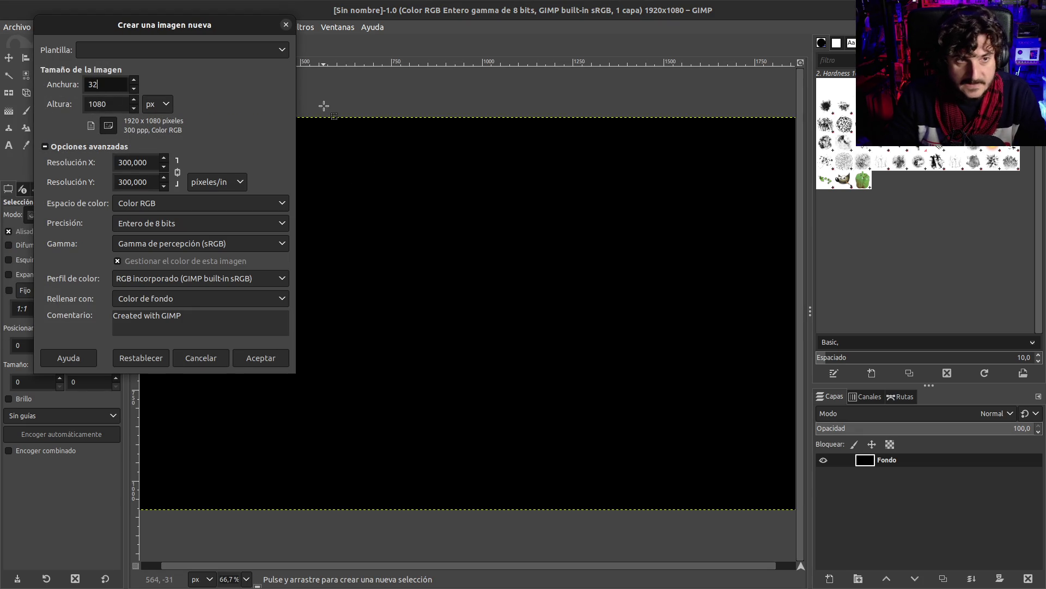
left_click(325, 109)
key("alt+Tab")
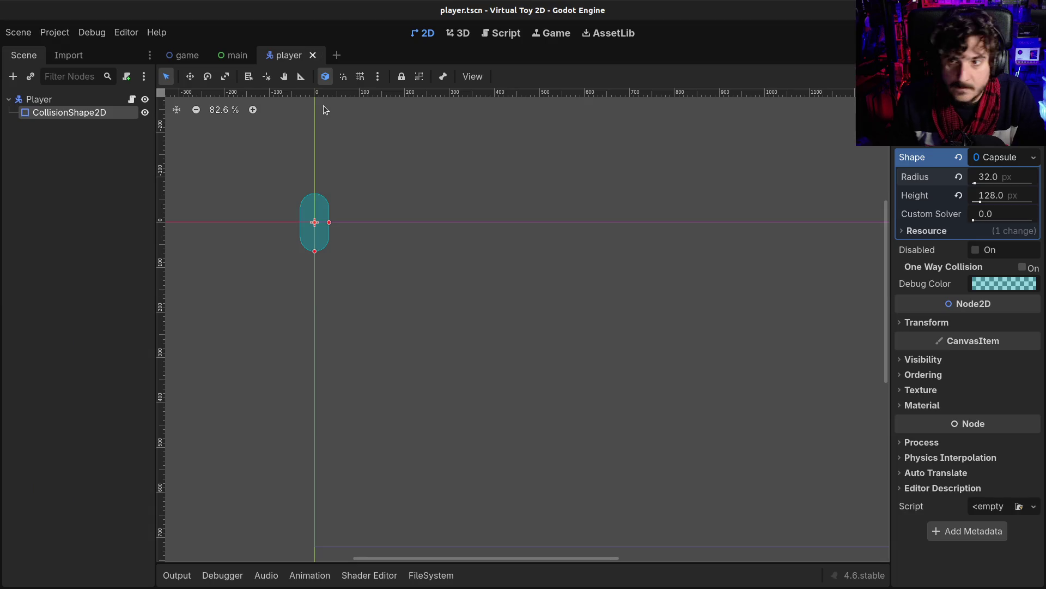
key("Tab")
type("128")
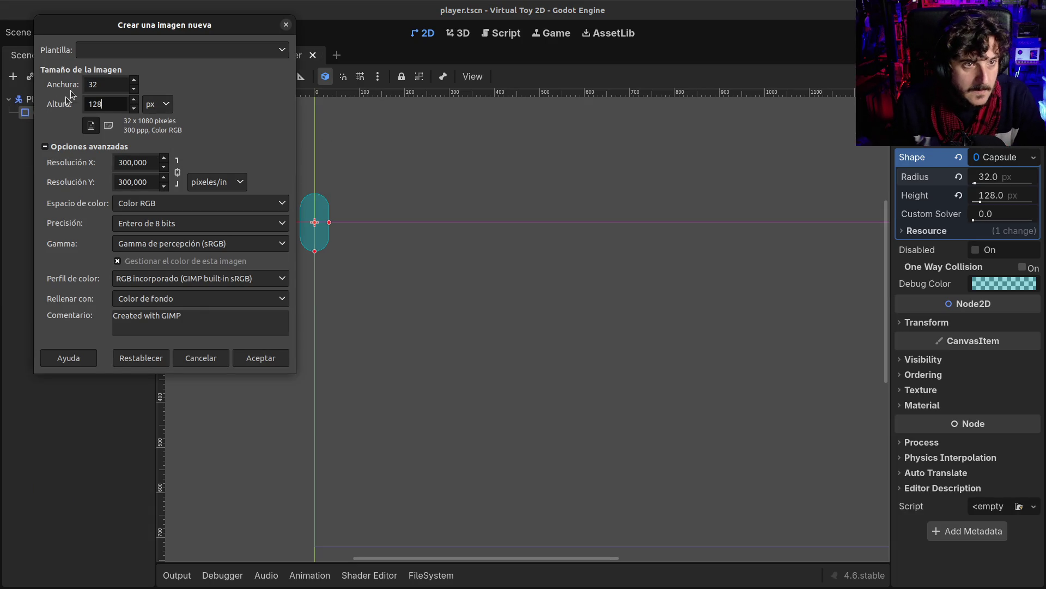
left_click(98, 81)
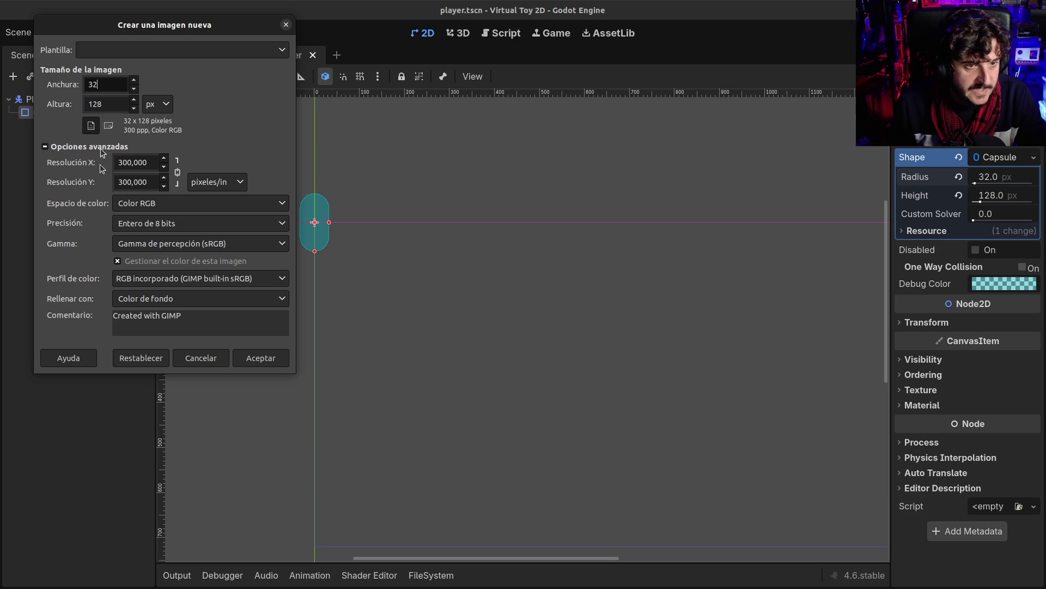
double_click(101, 81)
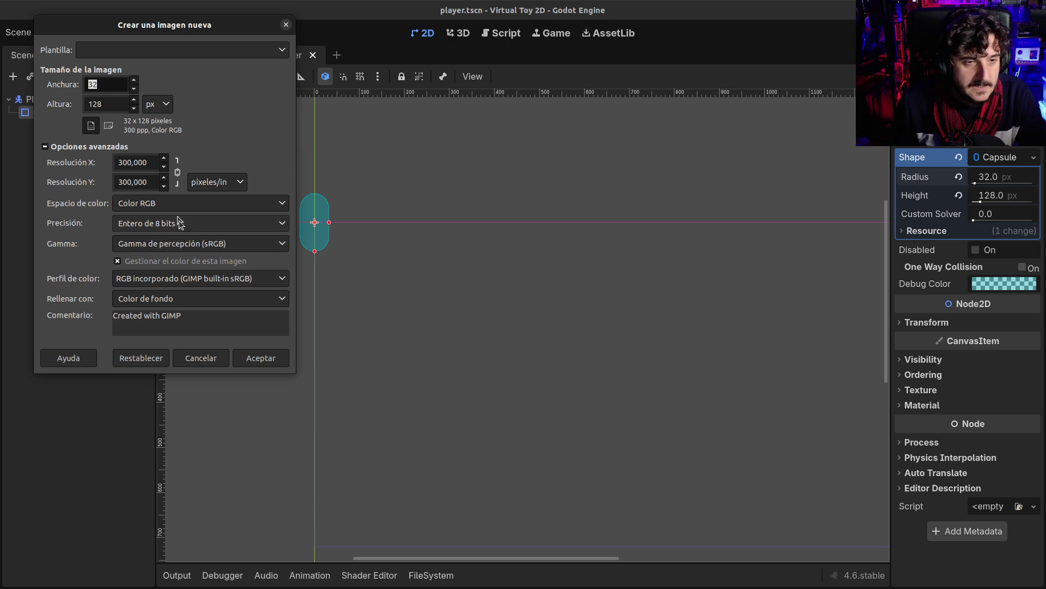
left_click(188, 298)
left_click(240, 330)
left_click(262, 357)
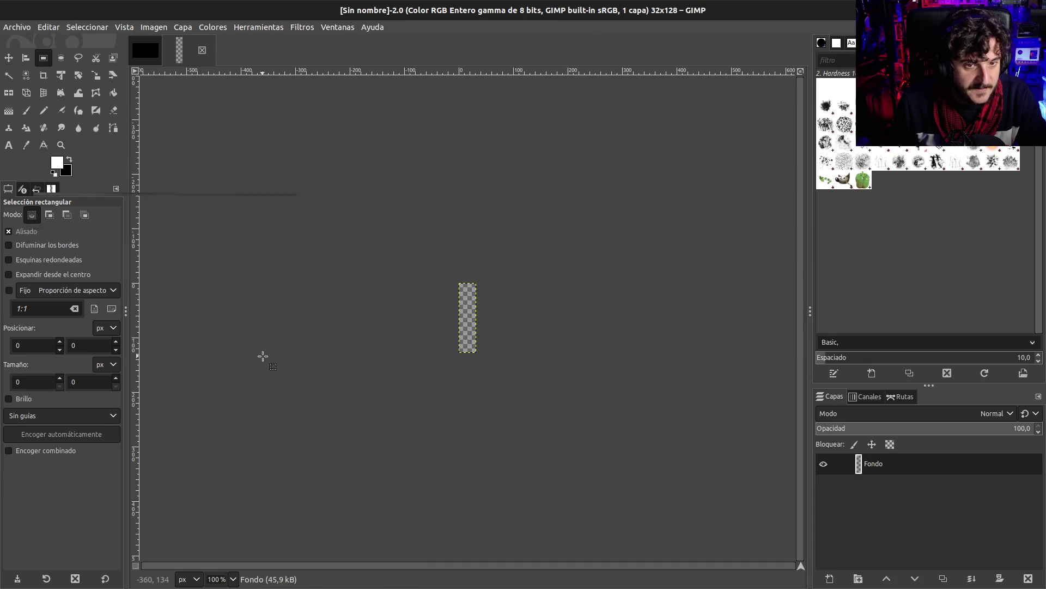
After comparing with the Godot capsule, set the canvas width to 64 px, keeping 128 height.
key("alt+Tab")
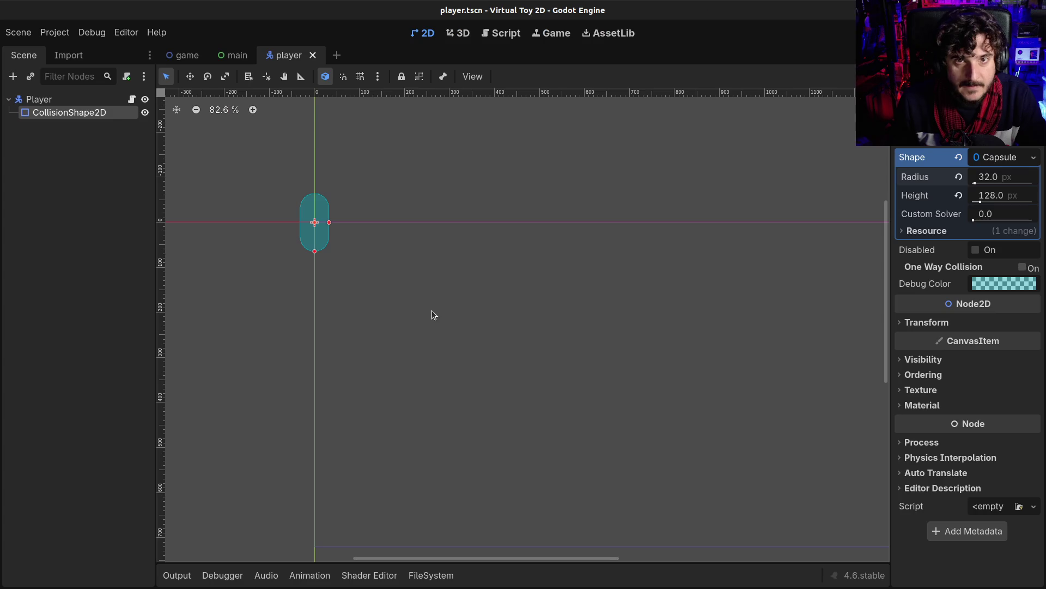
key("alt+Tab")
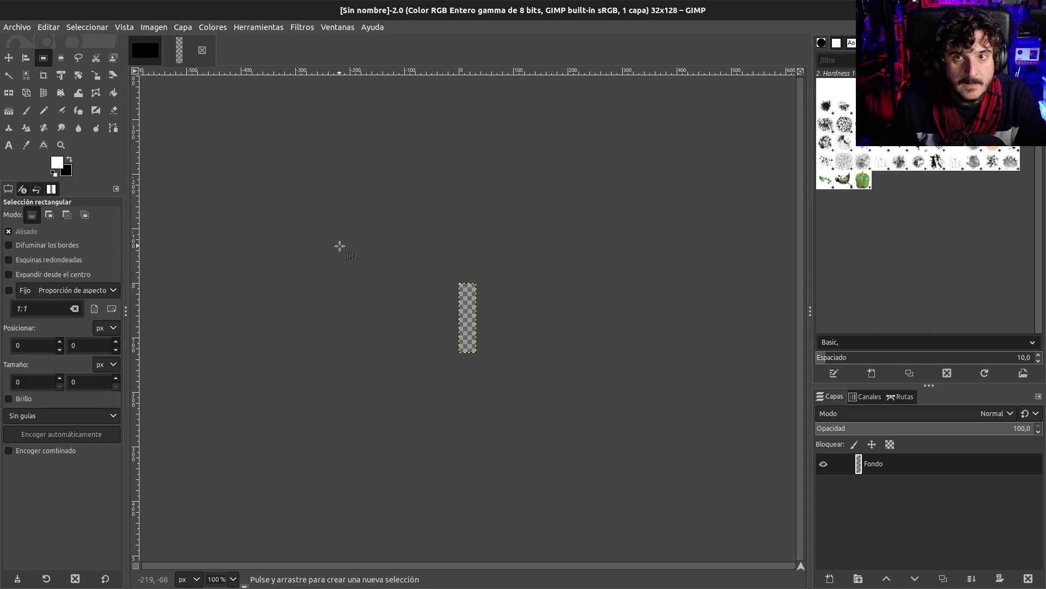
key("alt+Tab")
scroll(277, 227, "up", 5)
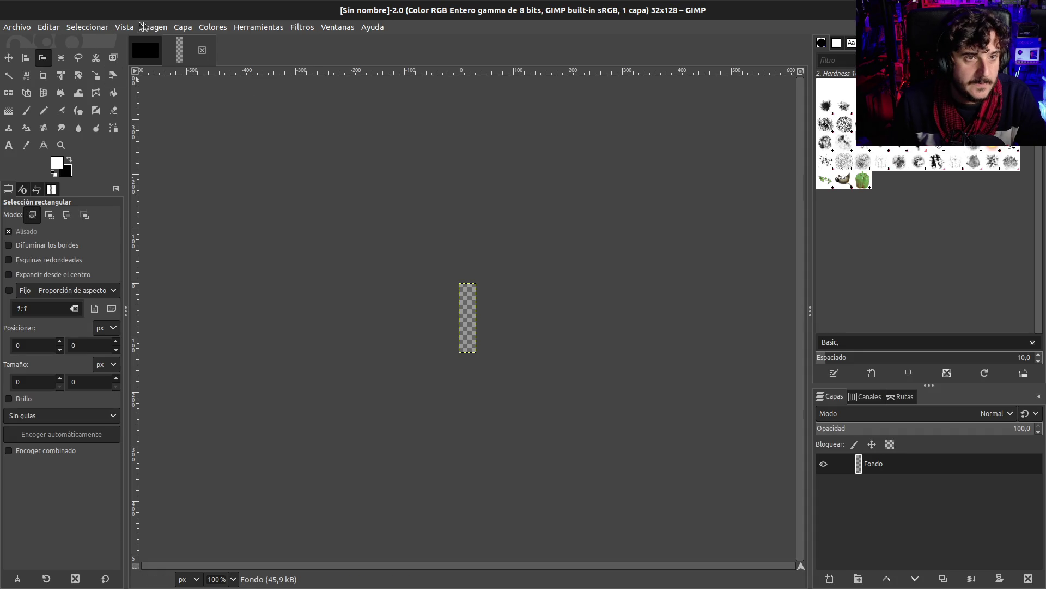
left_click(153, 27)
mouse_move(158, 77)
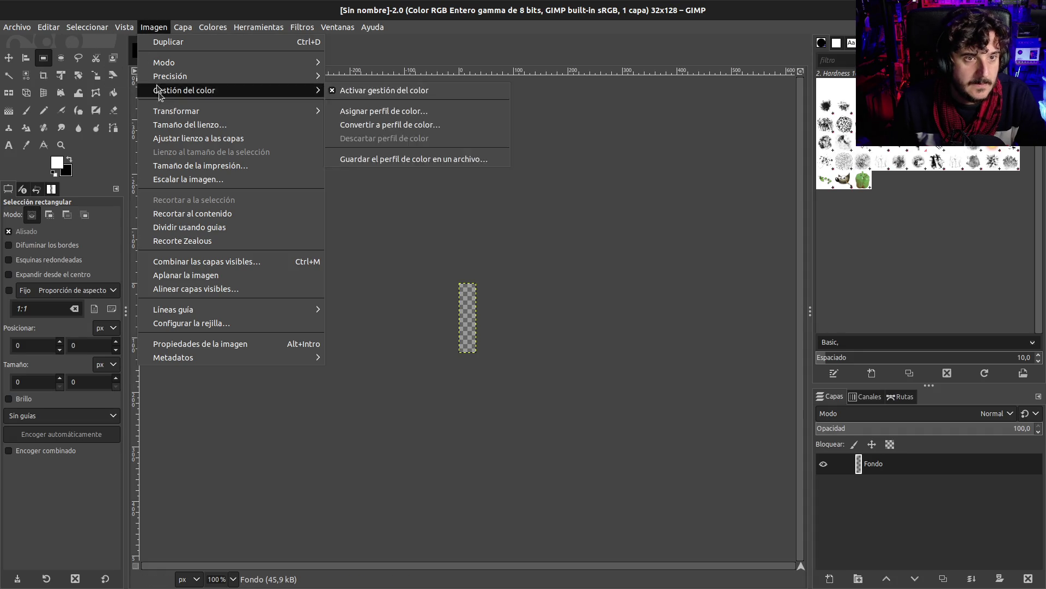
left_click(190, 124)
type("64")
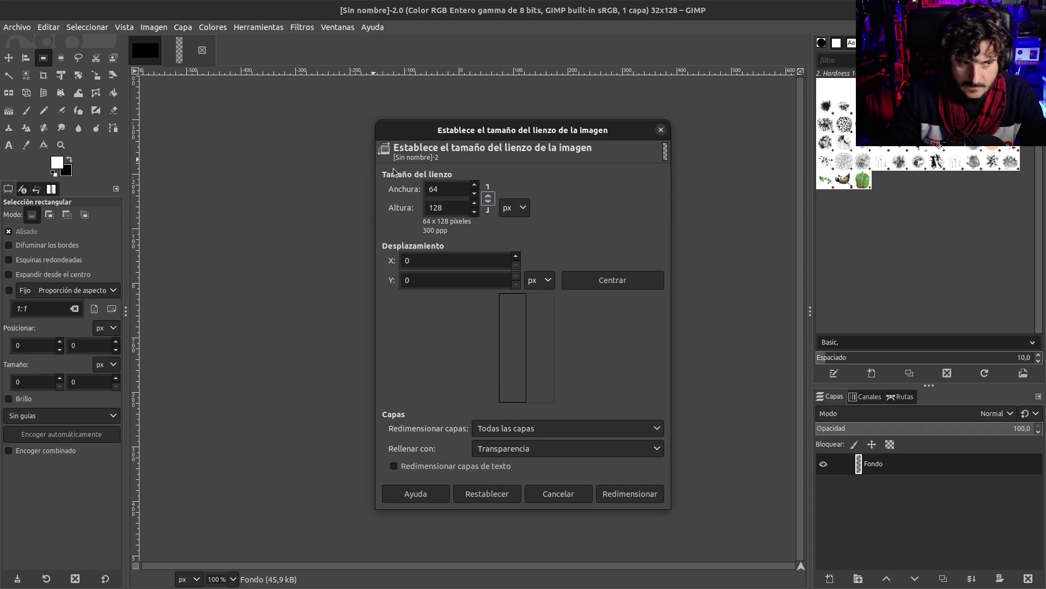
left_click(625, 487)
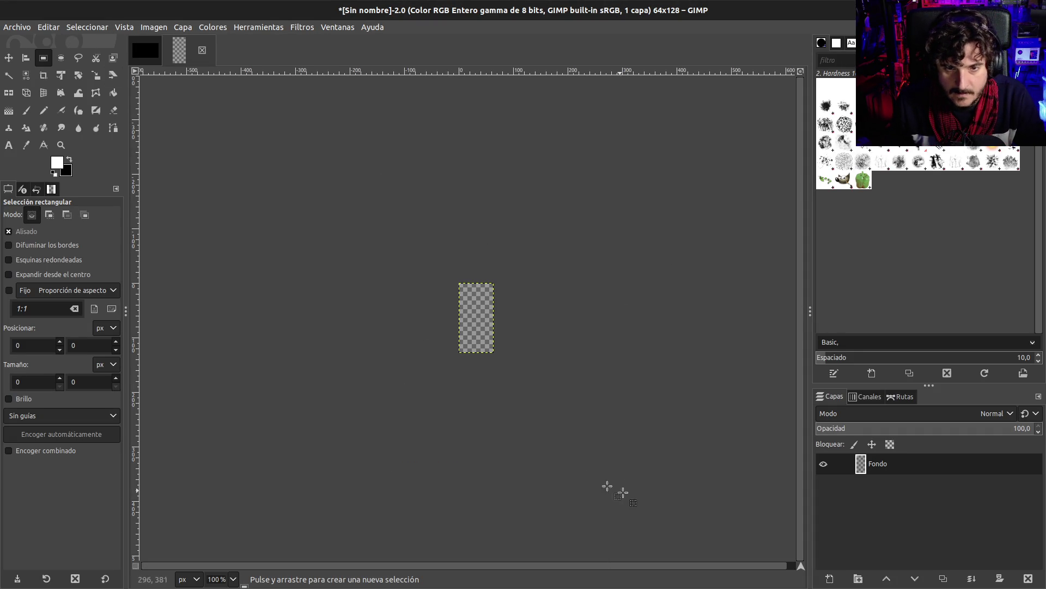
Zoom in and try the pencil, then settle on the Rectangle Select tool.
scroll(575, 376, "up", 3, "ctrl")
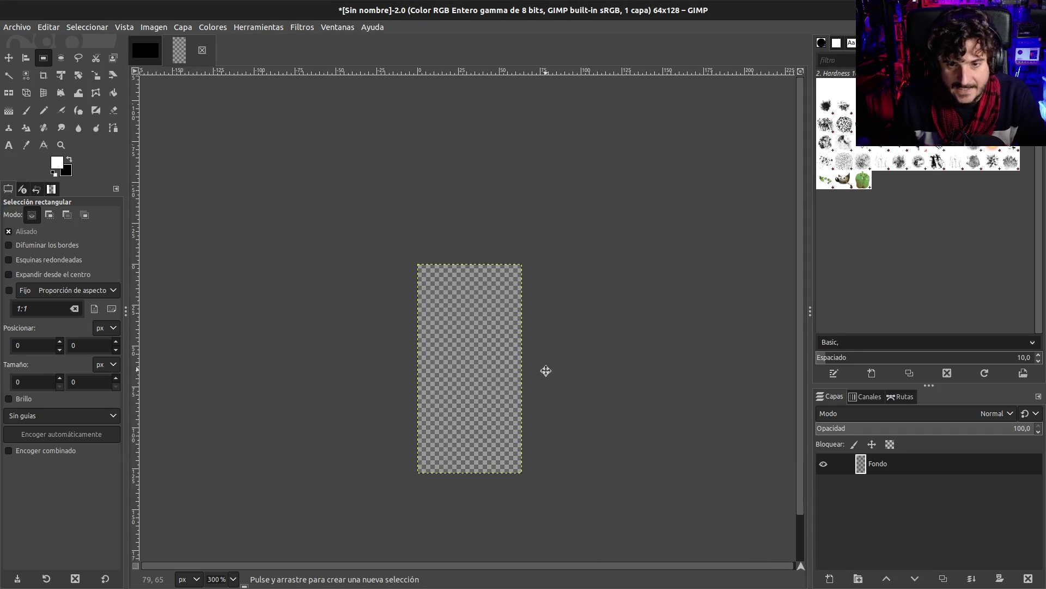
left_click(45, 112)
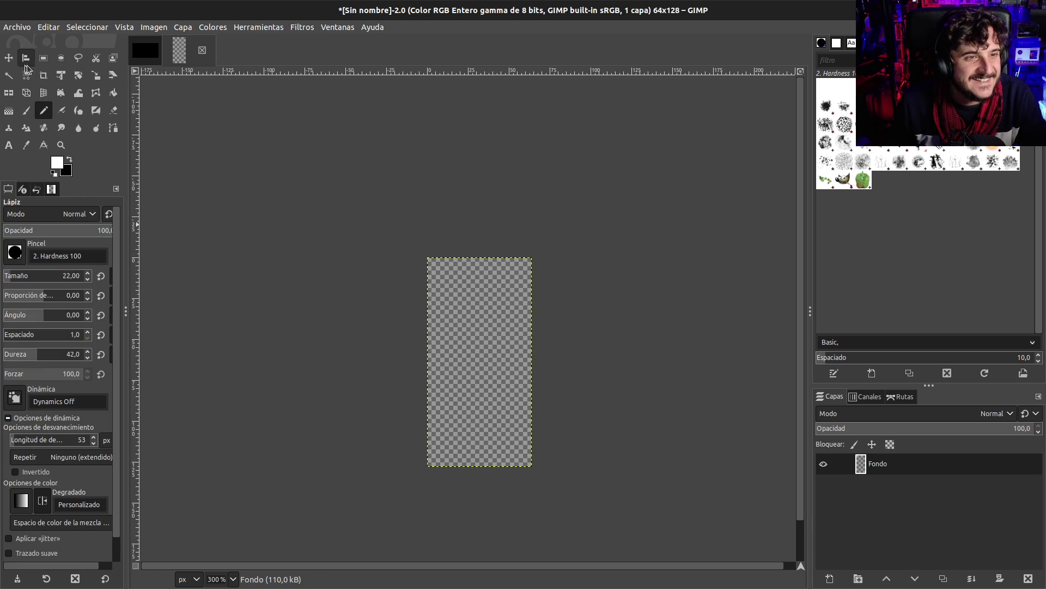
left_click(45, 59)
left_click(58, 59)
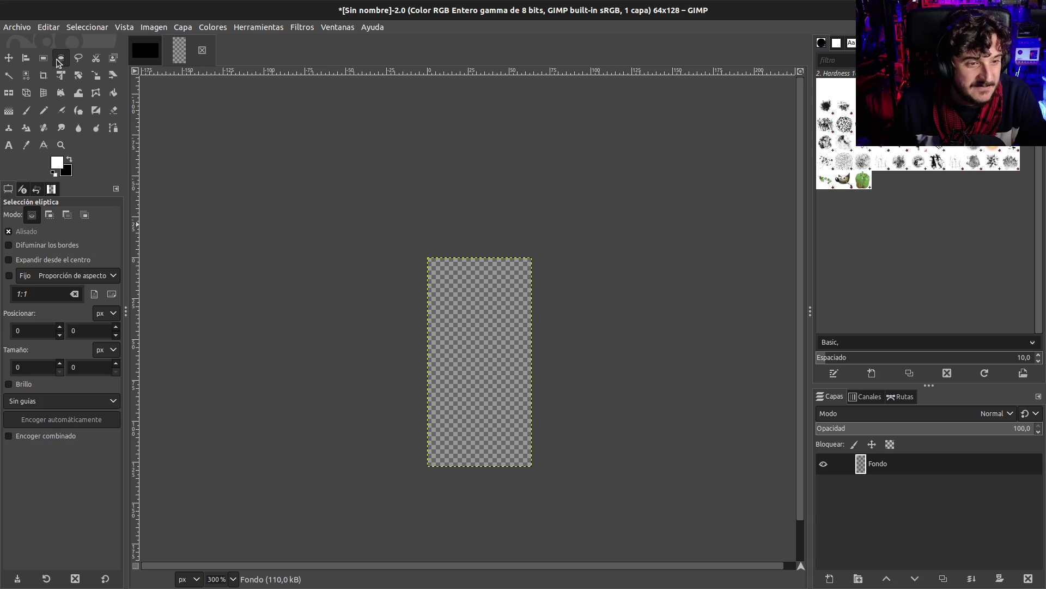
left_click(52, 58)
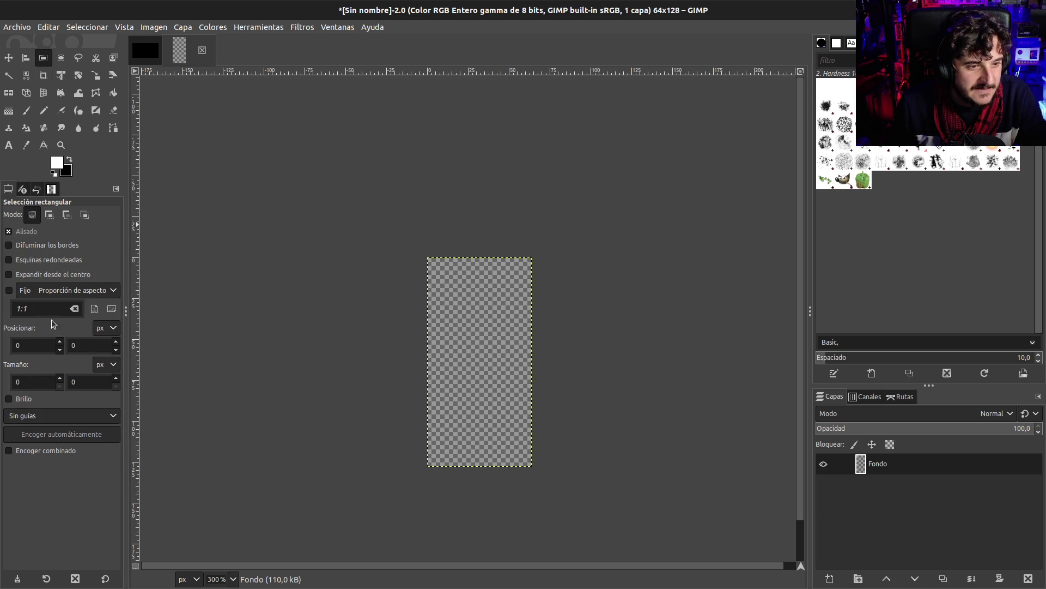
Fill a 52×52 circular selection near the image top with white for the head.
left_click(61, 58)
left_click_drag(439, 271, 515, 355)
left_click(23, 330)
type("8")
key("Tab")
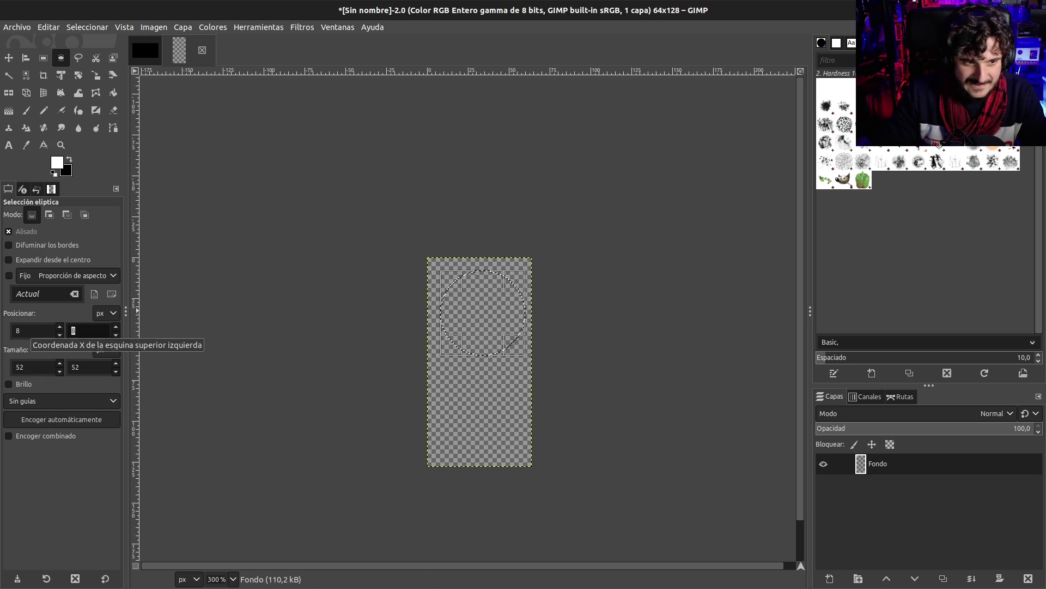
key("Left")
key("Left")
key("Left")
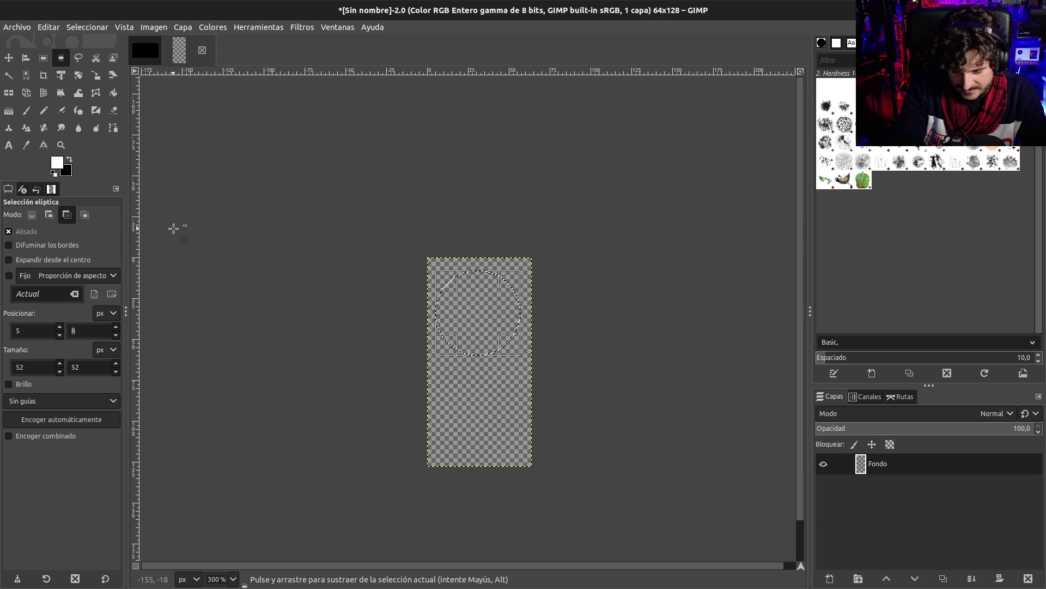
key("ctrl+comma")
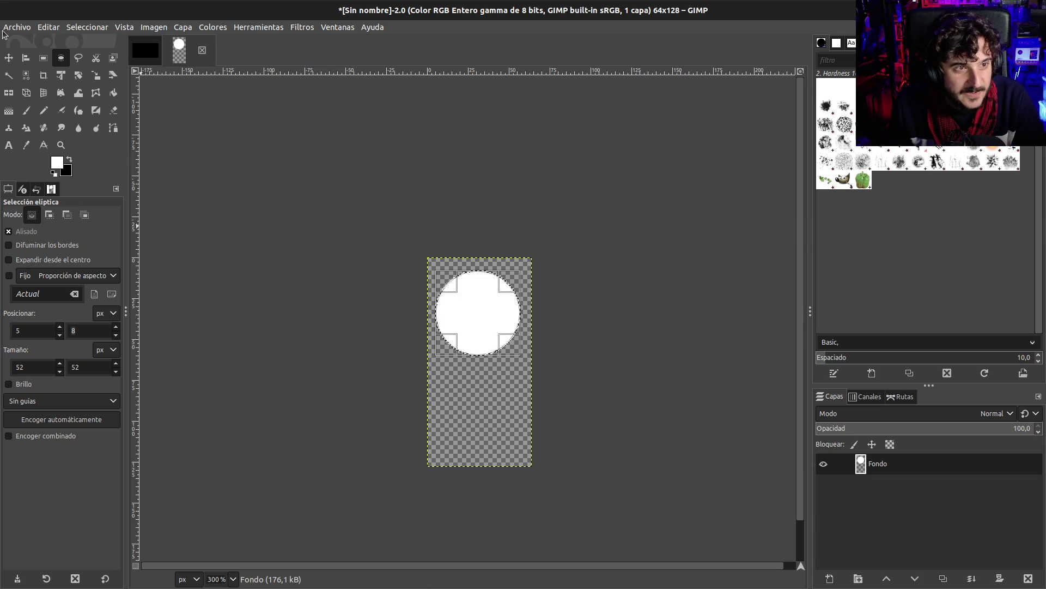
Fill a narrow white strip below the head as the body and trim its bottom end.
left_click(43, 58)
left_click_drag(473, 352, 484, 458)
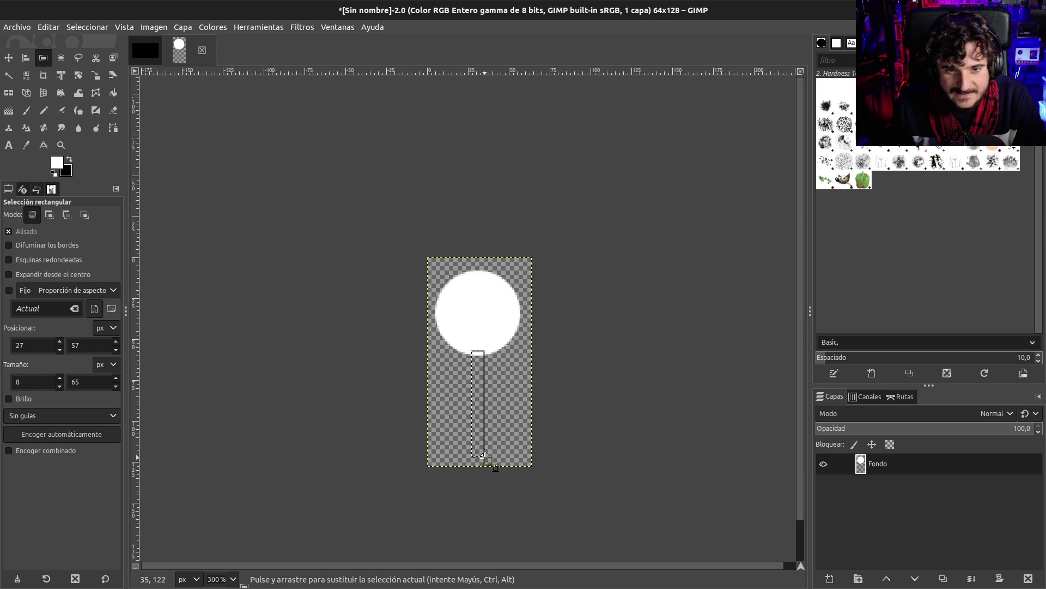
key("ctrl+comma")
left_click(526, 398)
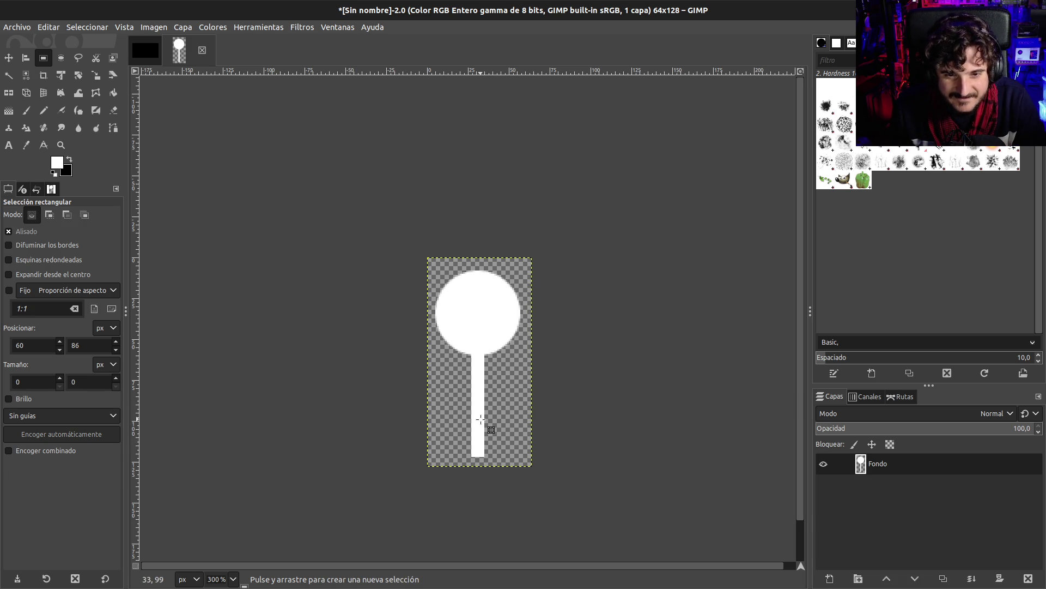
mouse_move(457, 478)
left_mouse_down()
mouse_move(518, 436)
mouse_move(513, 424)
left_mouse_up()
key("Delete")
left_click(510, 413)
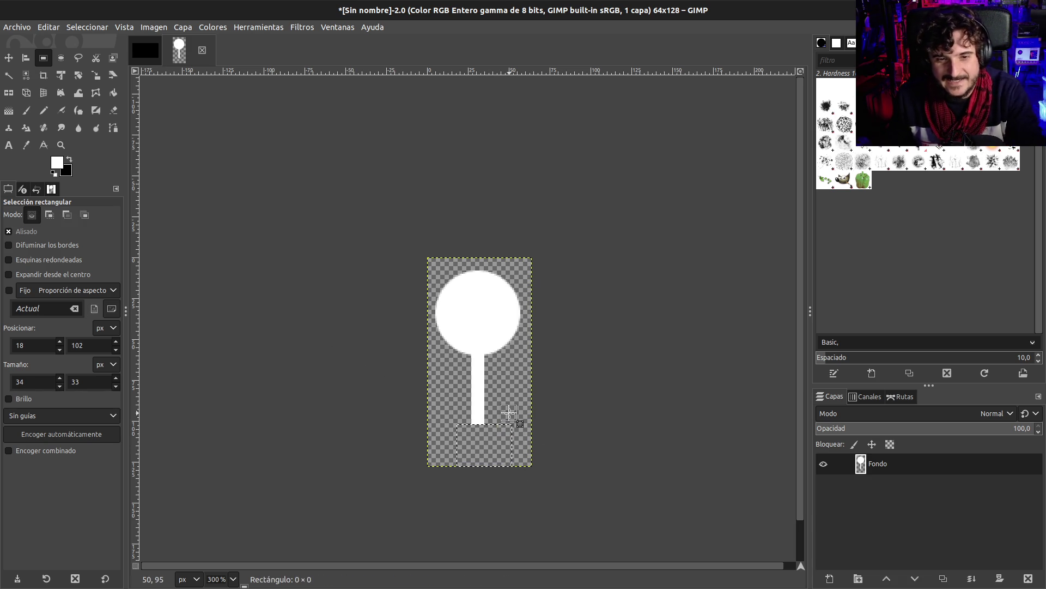
Draw two legs and two arms as thin Pencil lines from the body, redoing the left leg.
left_click(44, 110)
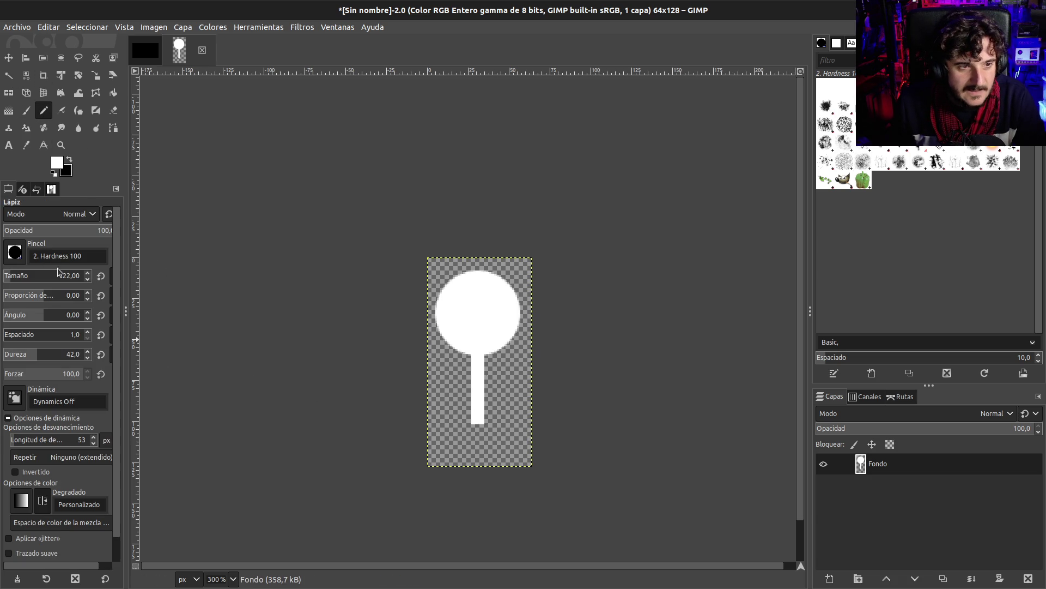
left_click(88, 279)
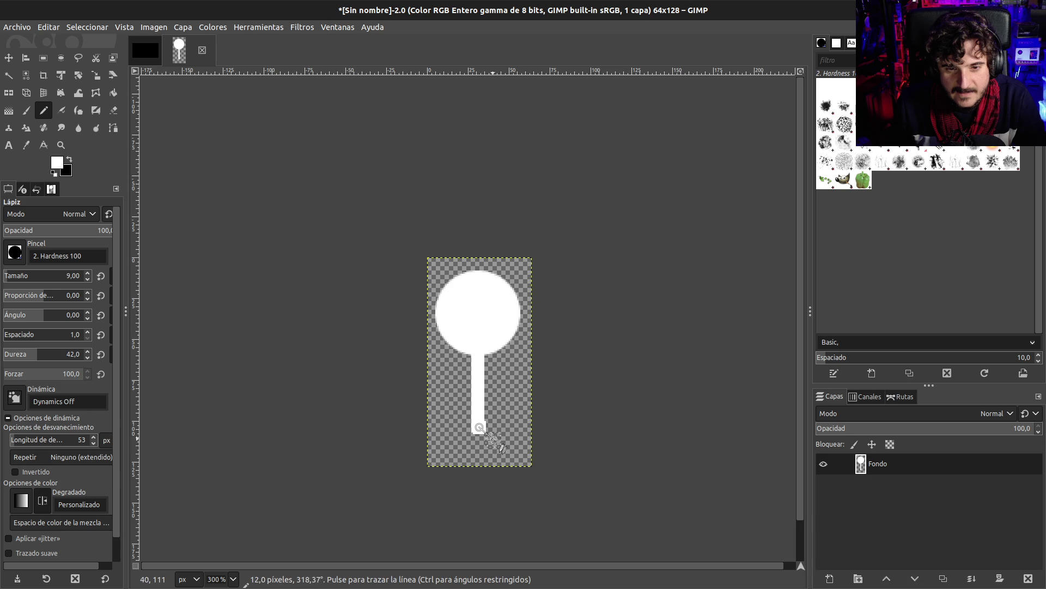
left_click(510, 464, "shift")
left_click(470, 434)
left_click(440, 465, "shift")
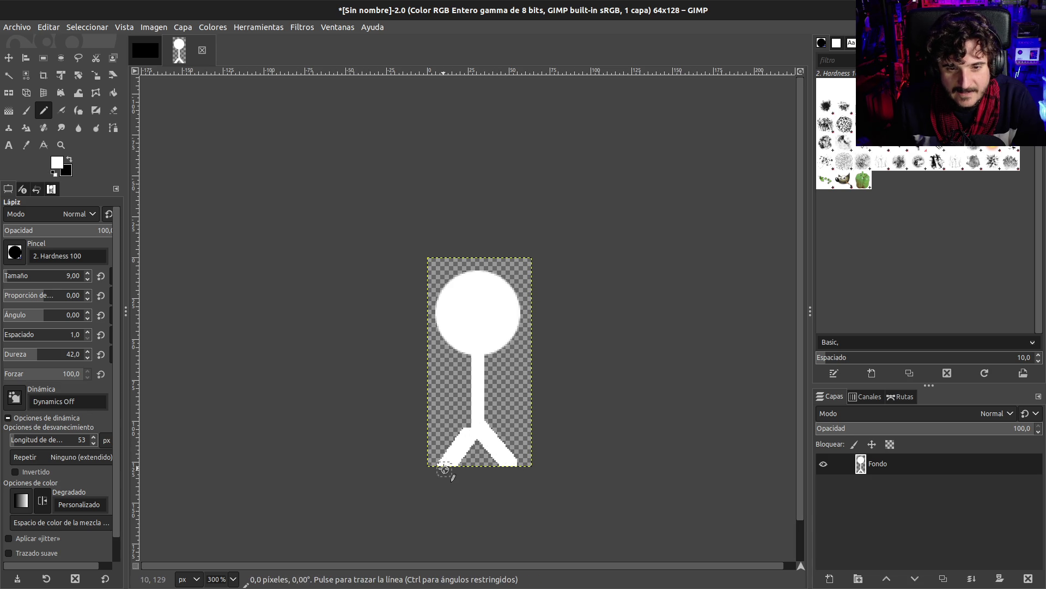
key("ctrl+z")
key("ctrl+z")
left_click(476, 427)
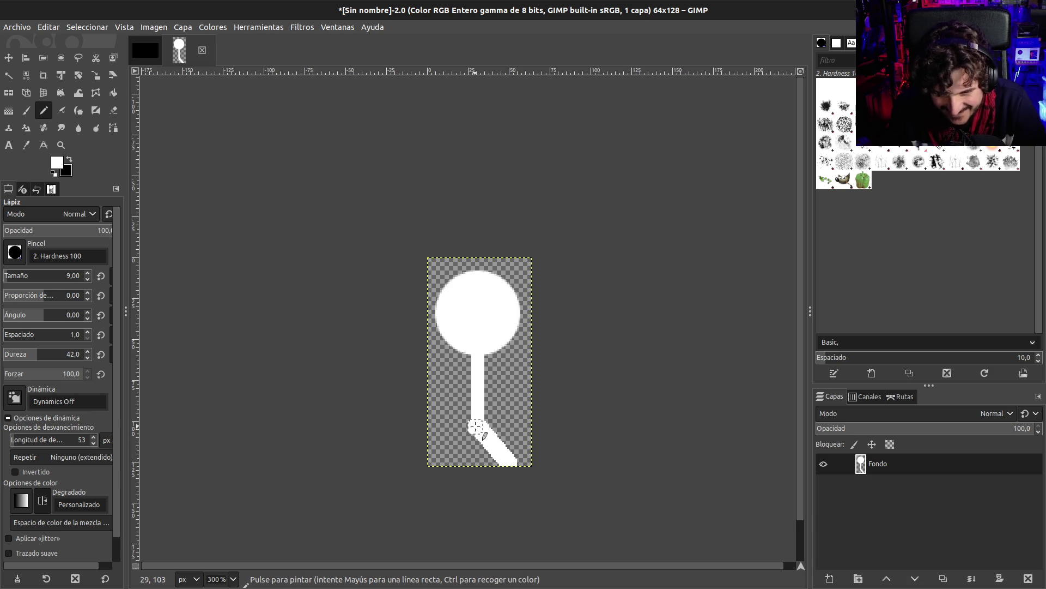
left_click(443, 469, "shift")
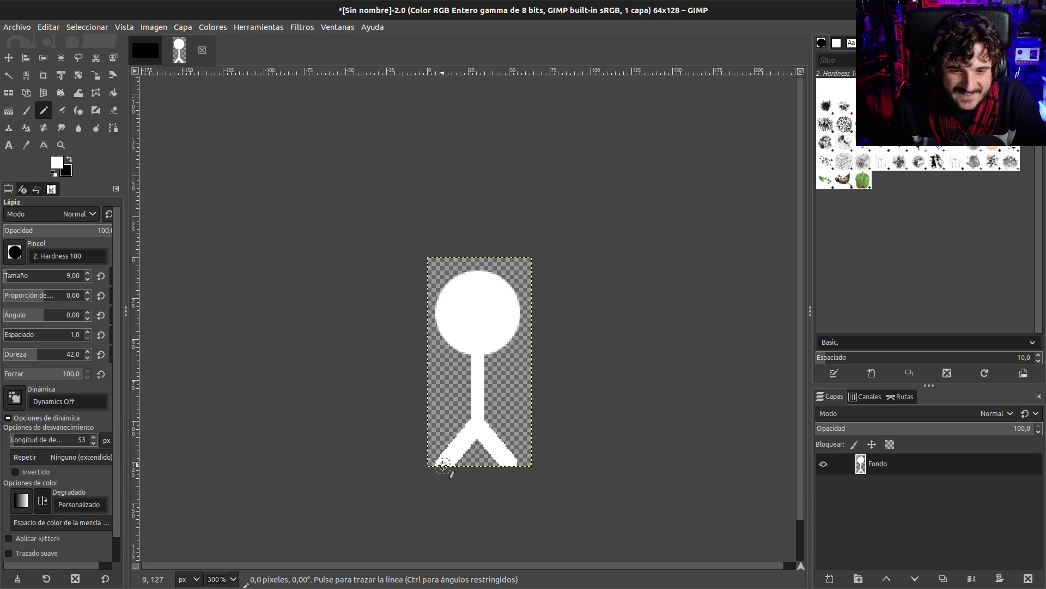
left_click(488, 385)
left_click(508, 381, "shift")
left_click(450, 381, "shift")
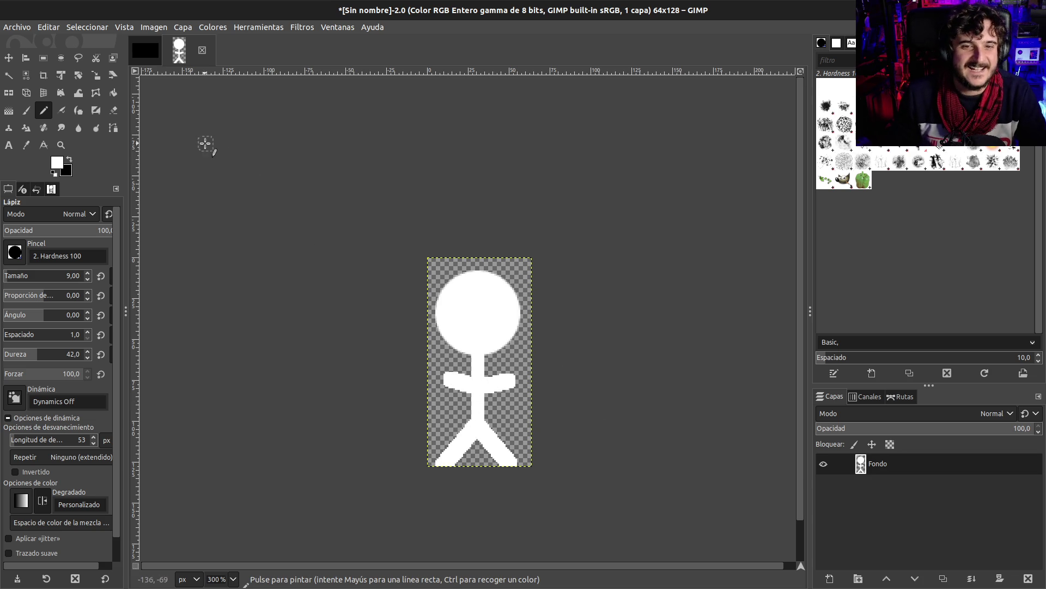
Start exporting the image and browse to the Projects/virtual-toy-2d folder.
left_click(19, 27)
left_click(32, 196)
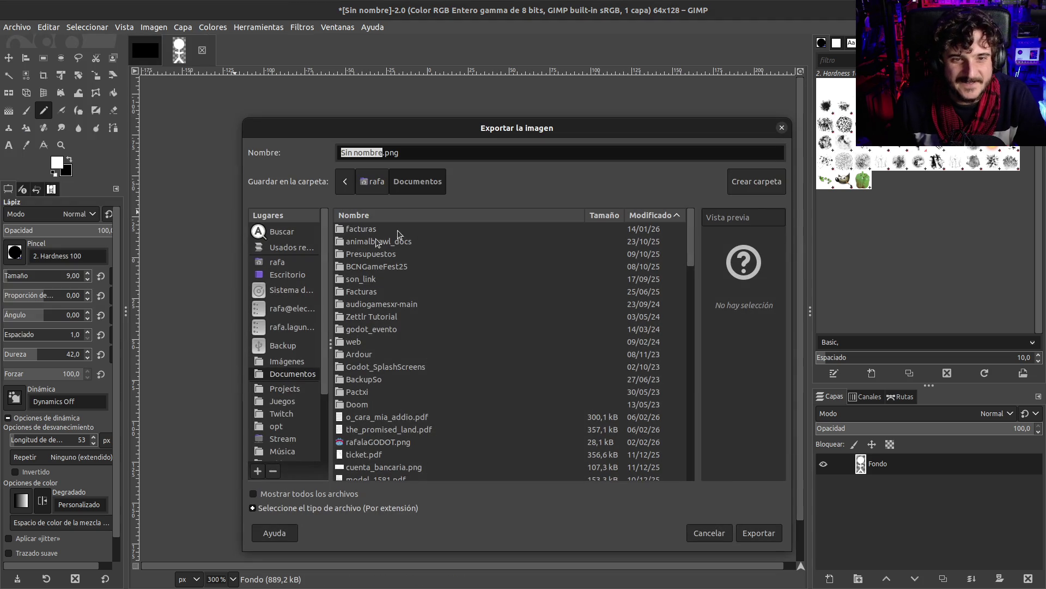
left_click(278, 389)
double_click(371, 229)
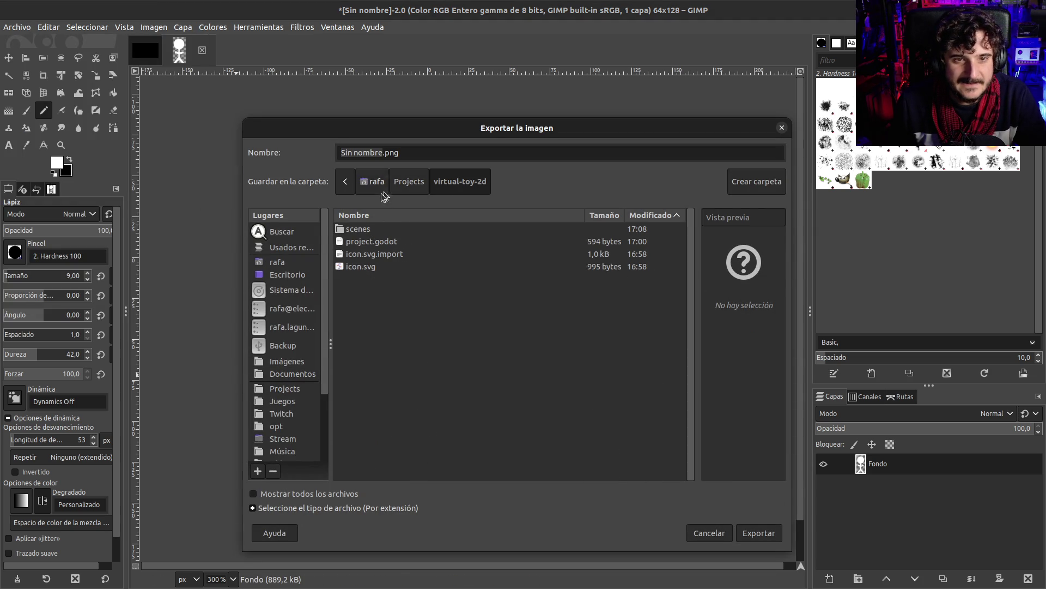
Create an assets folder in the project with a sprites folder inside it.
left_click(775, 183)
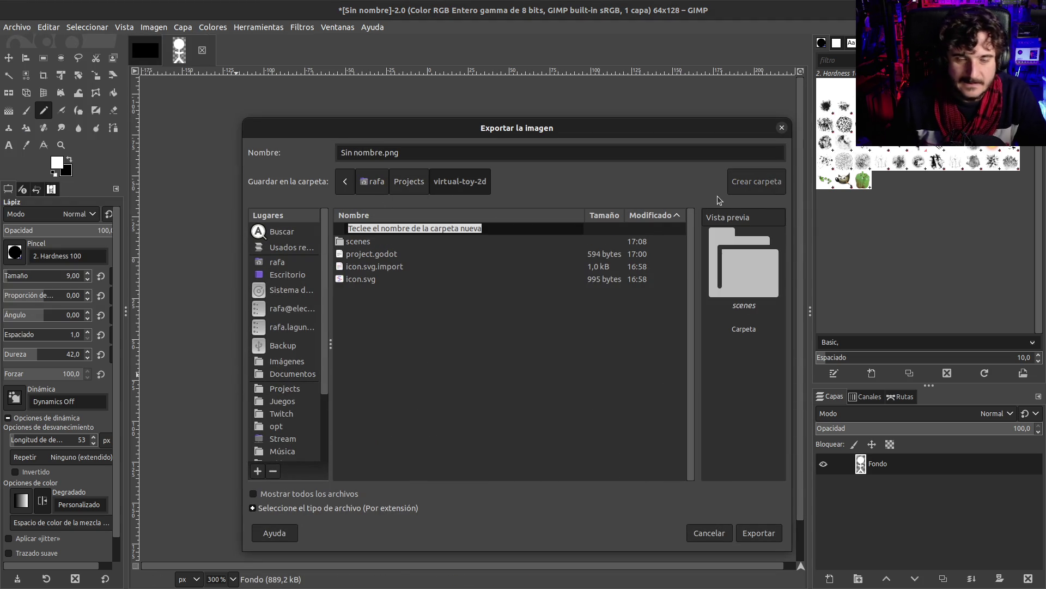
type("as")
key("Return")
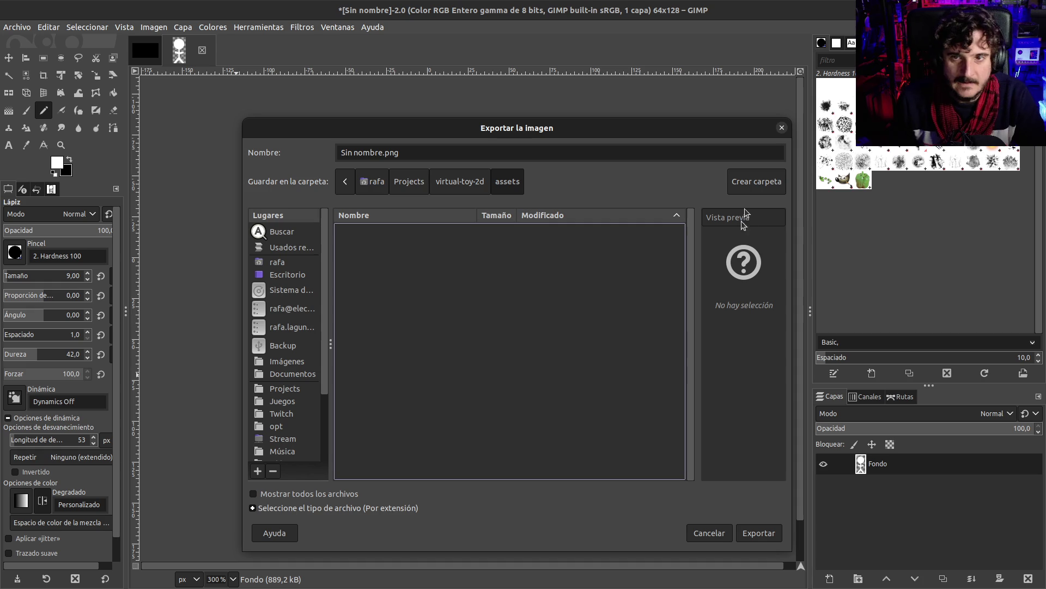
left_click(754, 180)
type("textures")
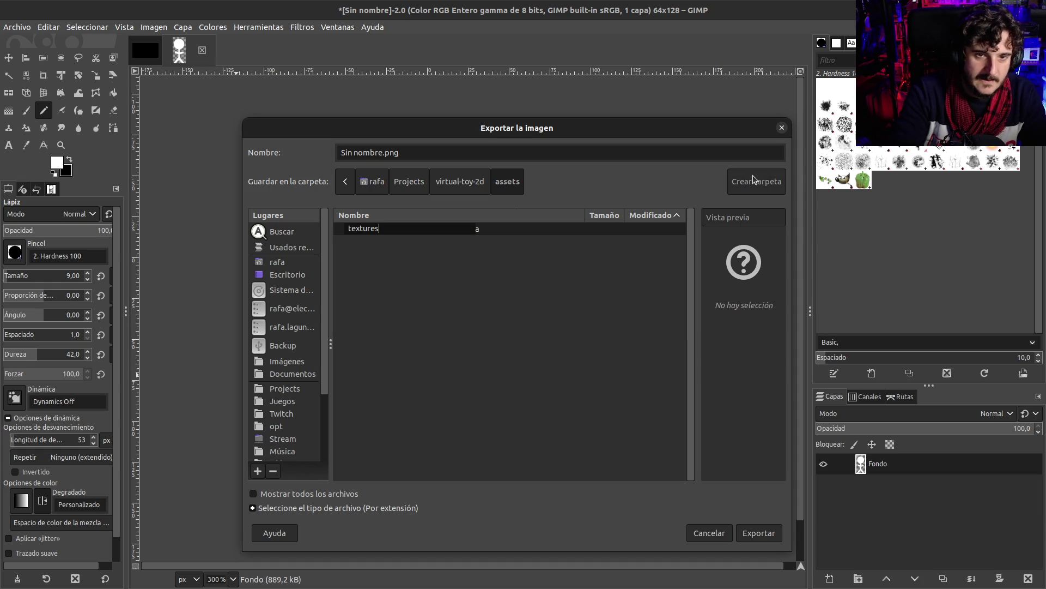
key("BackSpace")
key("BackSpace")
key("BackSpace")
type("tes")
key("Return")
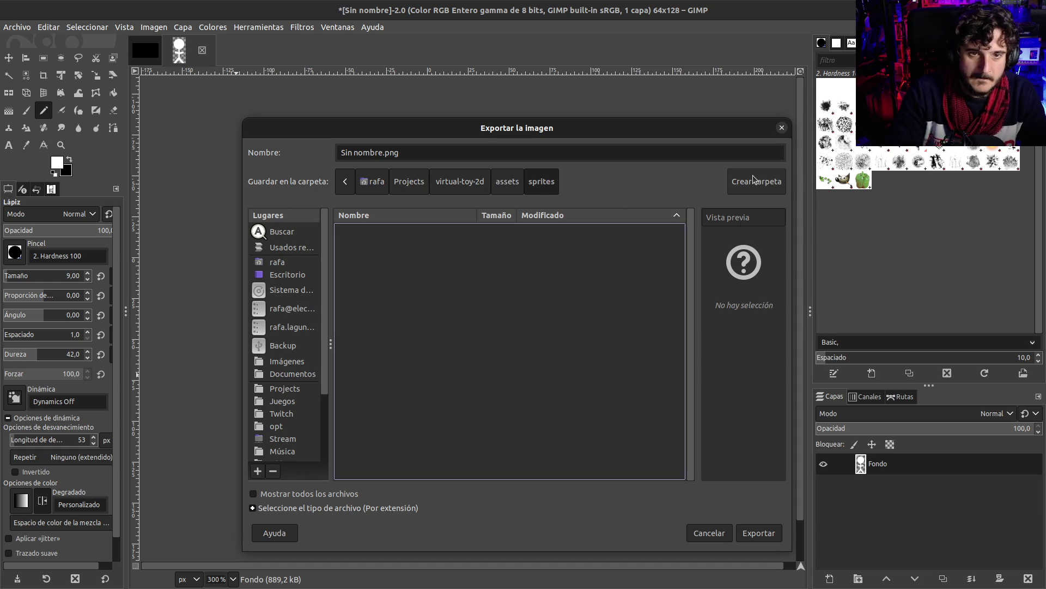
key("alt+Tab")
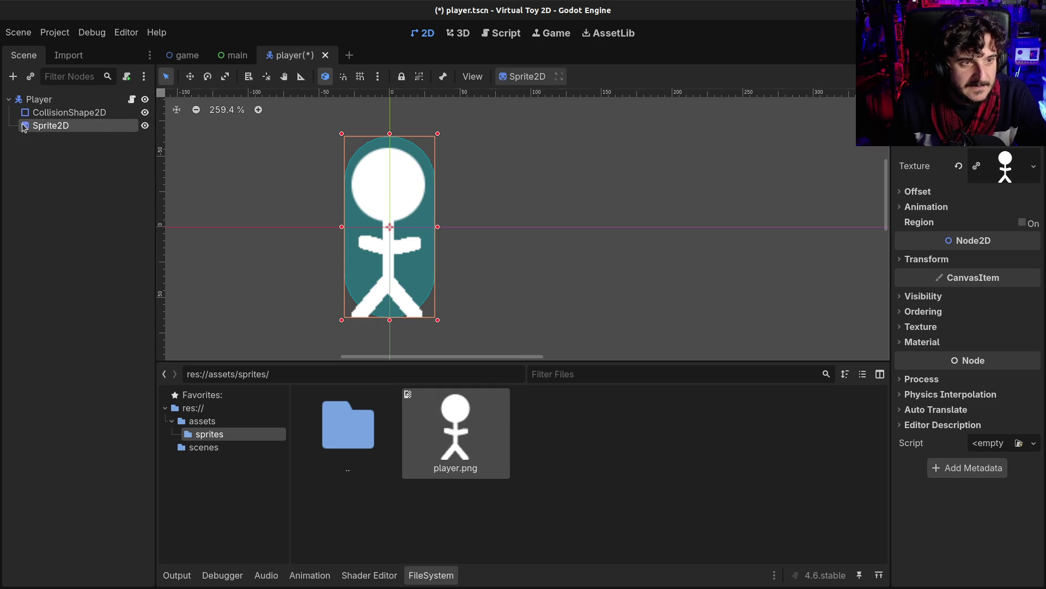
Nudge the Sprite2D slightly up inside the collision capsule and save player.tscn.
left_click(190, 76)
key("Up")
key("Right")
key("Up")
key("Up")
key("Up")
key("Down")
key("ctrl+s")
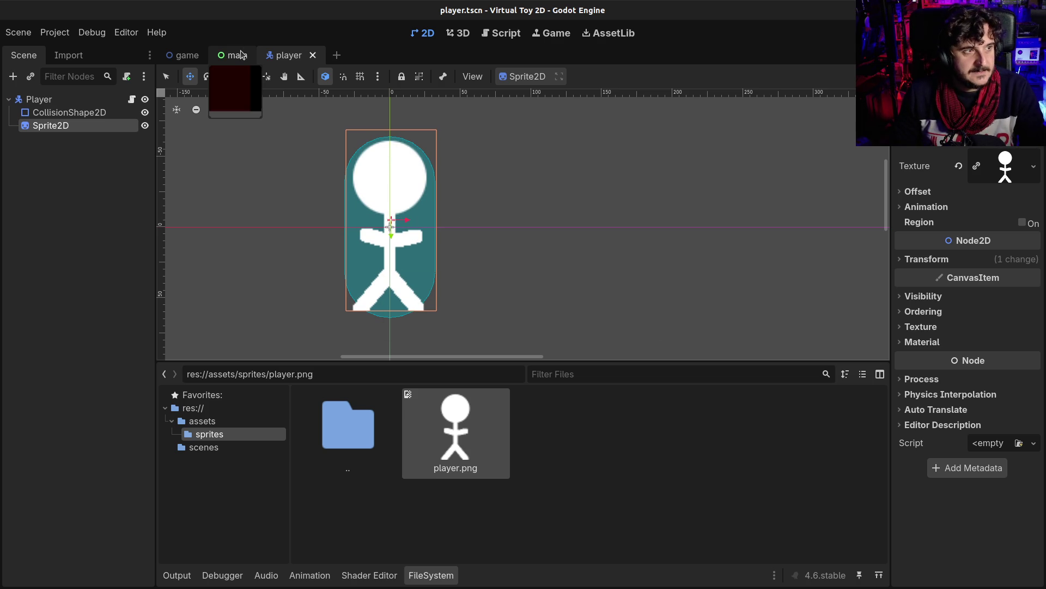
left_click(54, 99)
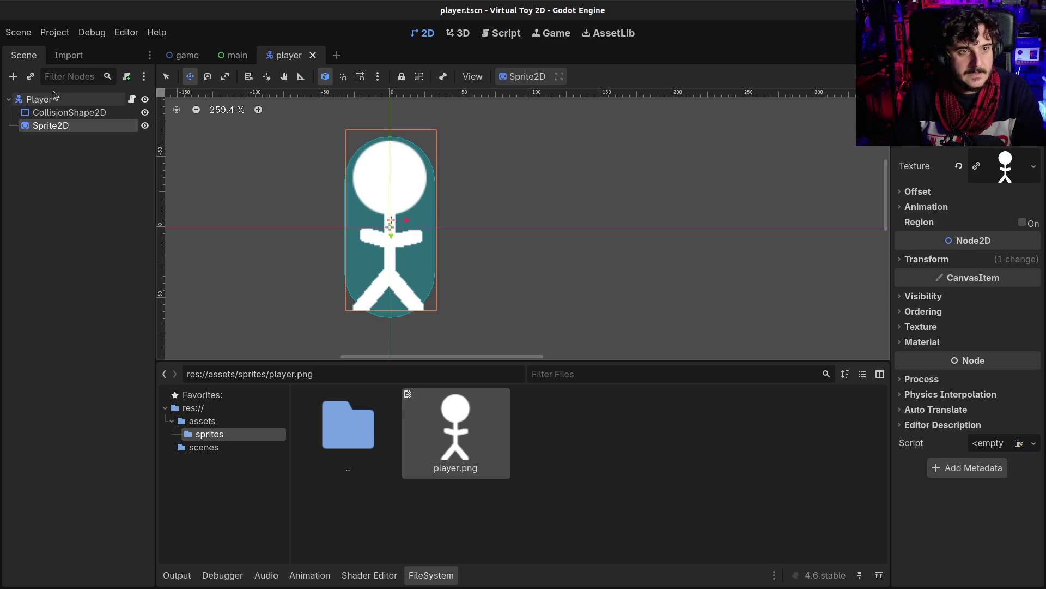
Open the Player's player.gd script and collapse the Output panel to enlarge the code.
left_click(131, 99)
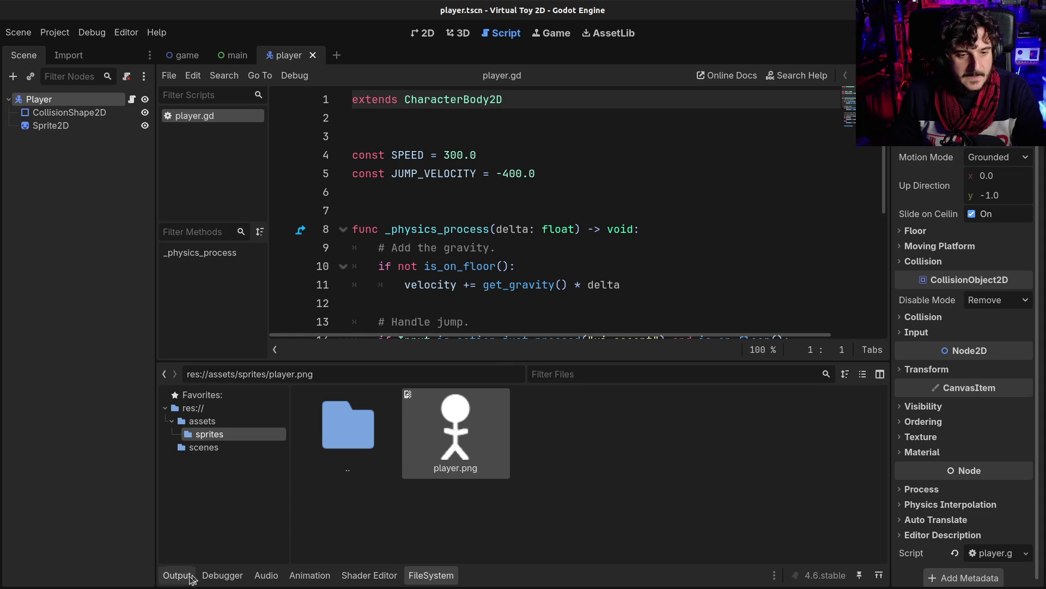
left_click(177, 577)
mouse_move(496, 268)
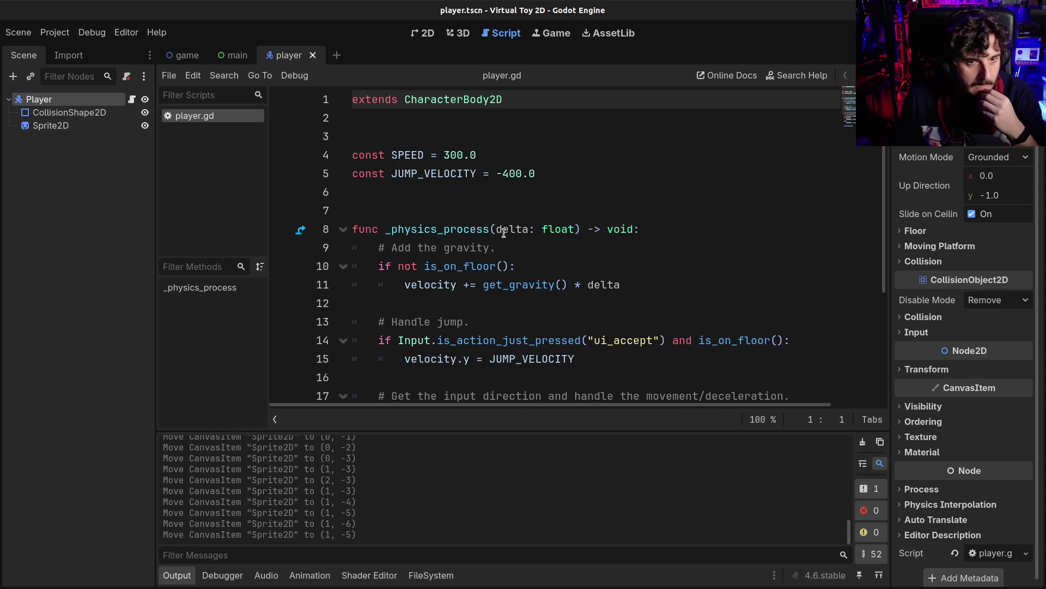
left_click(464, 195)
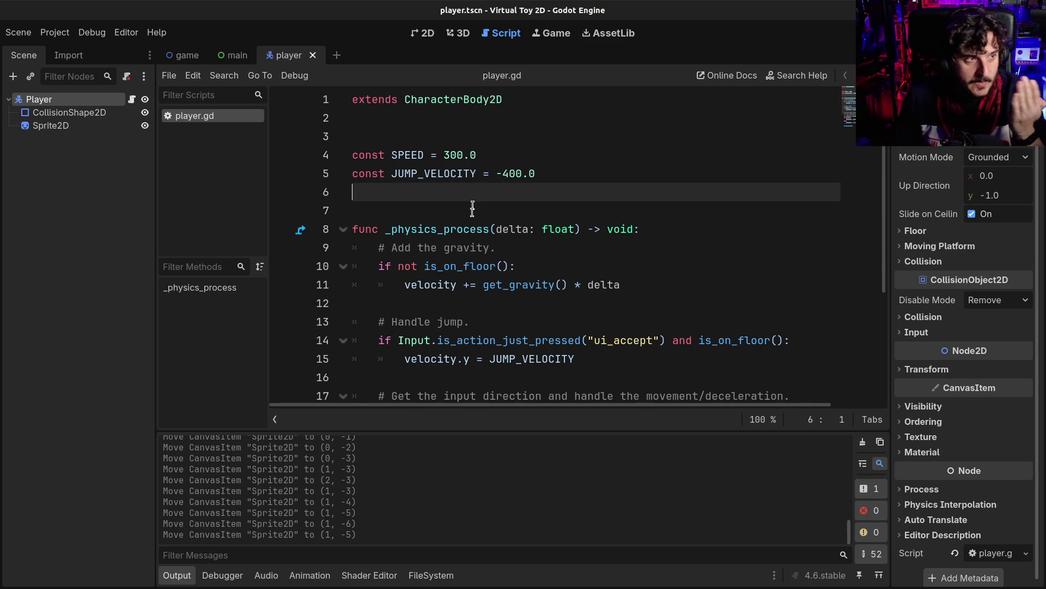
scroll(452, 218, "down", 2)
scroll(440, 243, "up", 1)
scroll(440, 244, "down", 1)
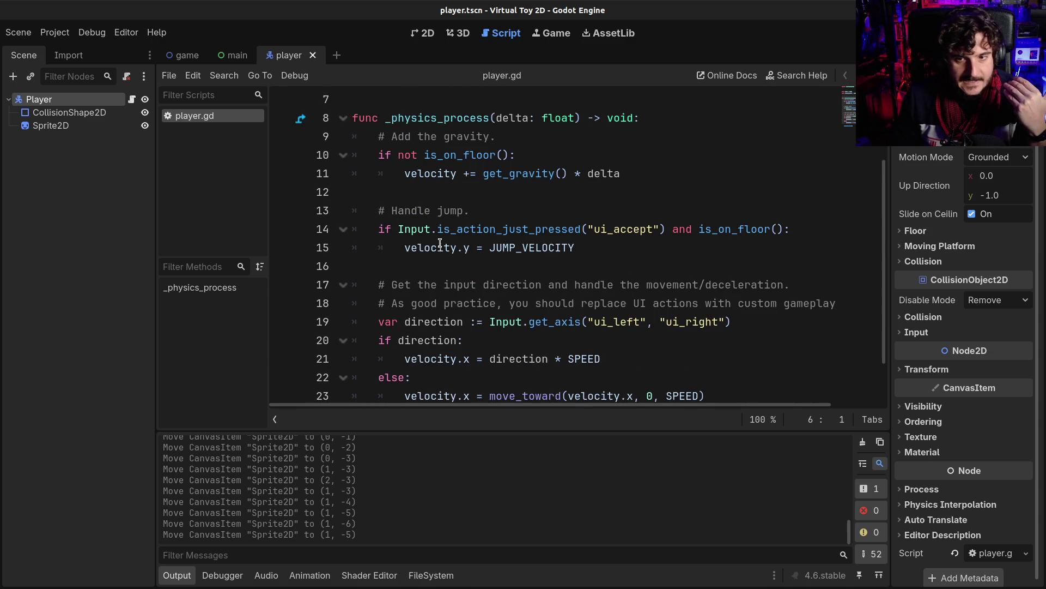
scroll(441, 243, "down", 1)
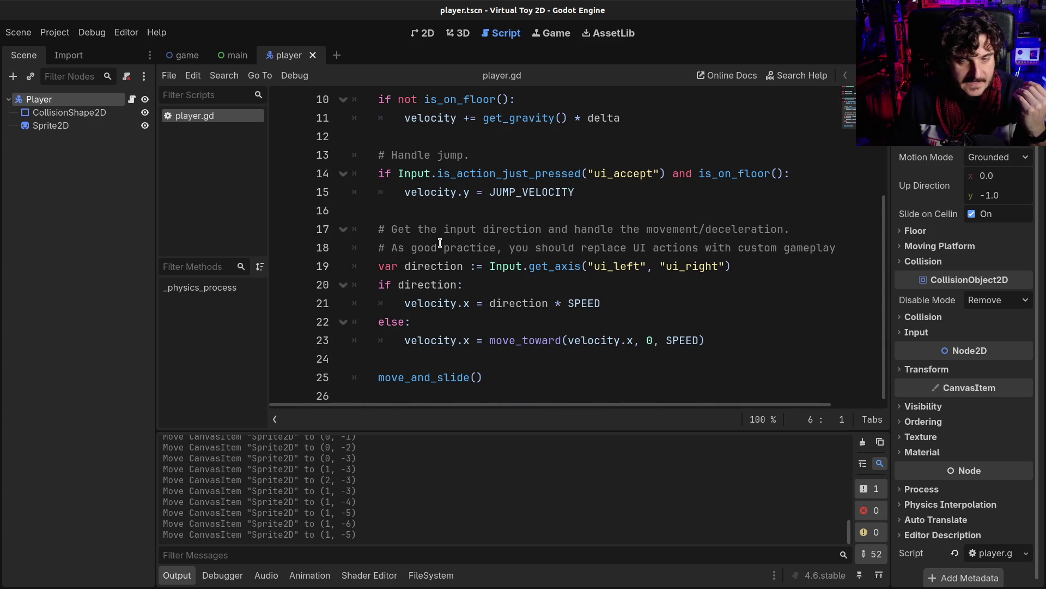
left_click(170, 579)
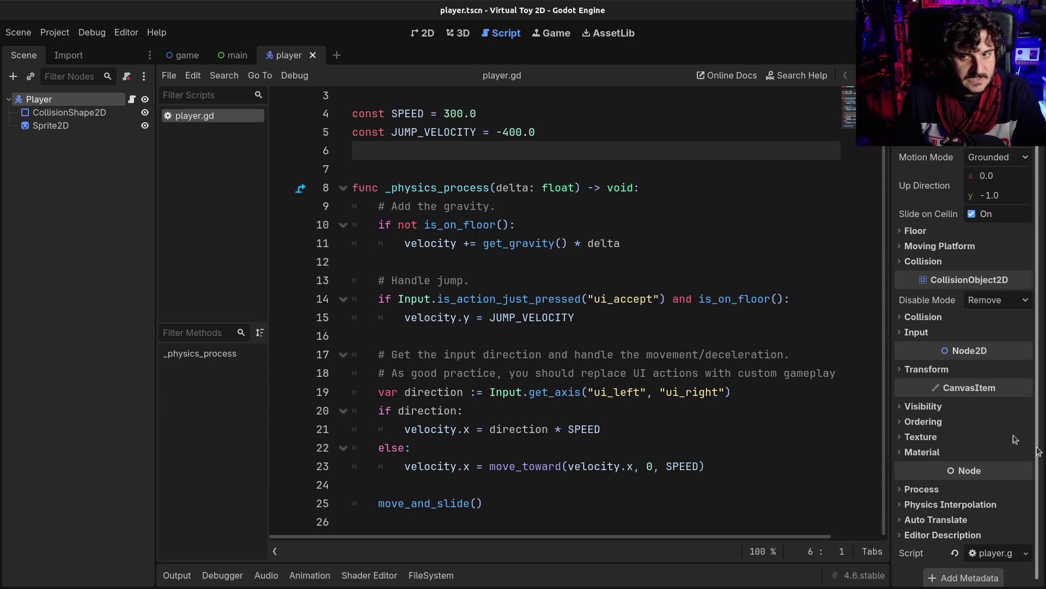
Expand the Inspector's Ordering properties to reveal Z Index.
left_click(938, 406)
left_click(939, 406)
left_click(926, 421)
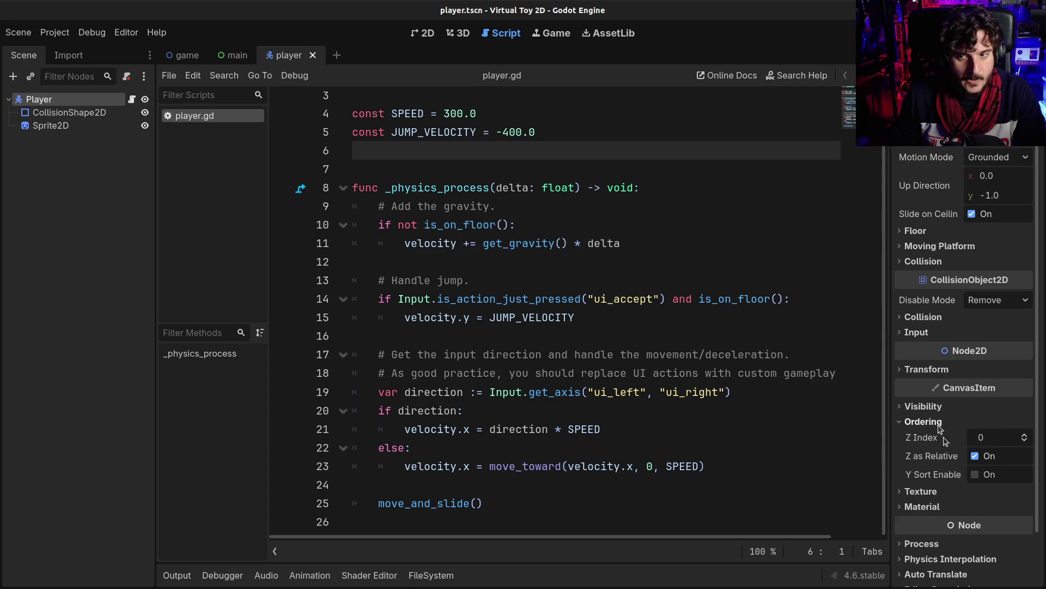
mouse_move(907, 444)
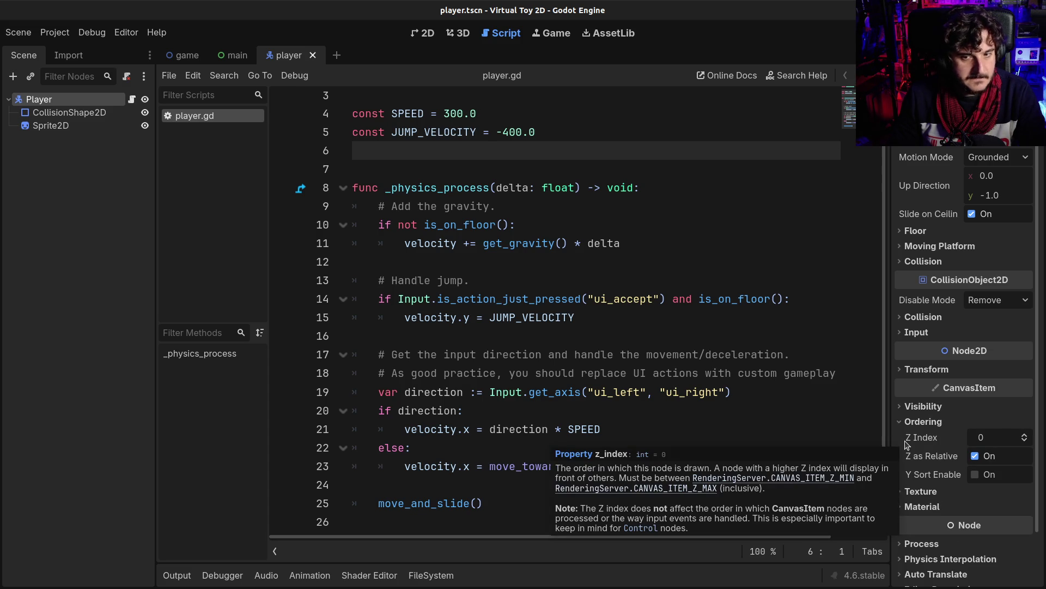
Insert a blank line above the '# Handle jump' comment in player.gd.
left_click(459, 295)
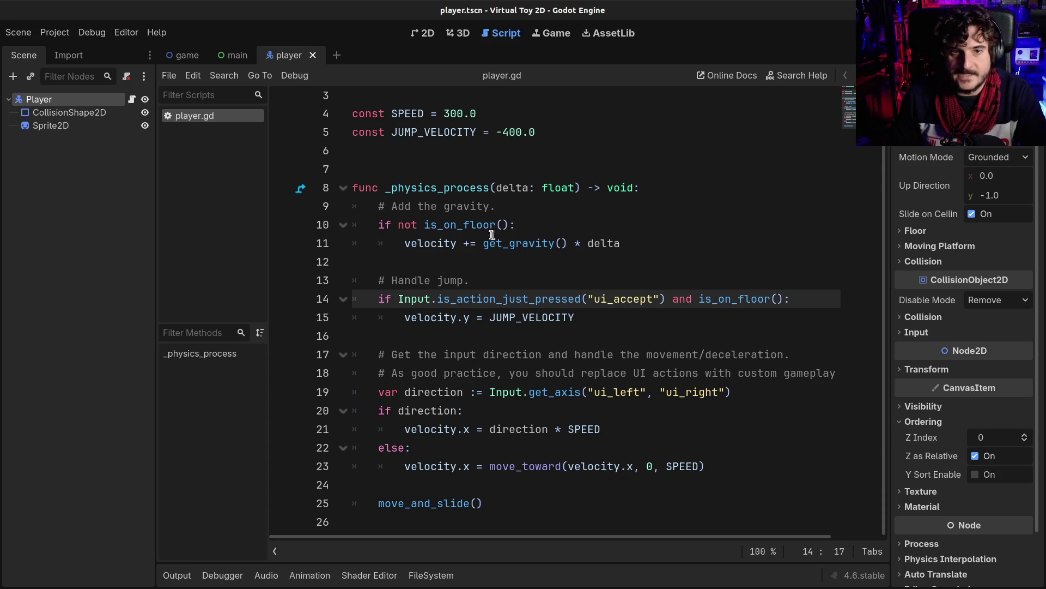
scroll(524, 322, "up", 1)
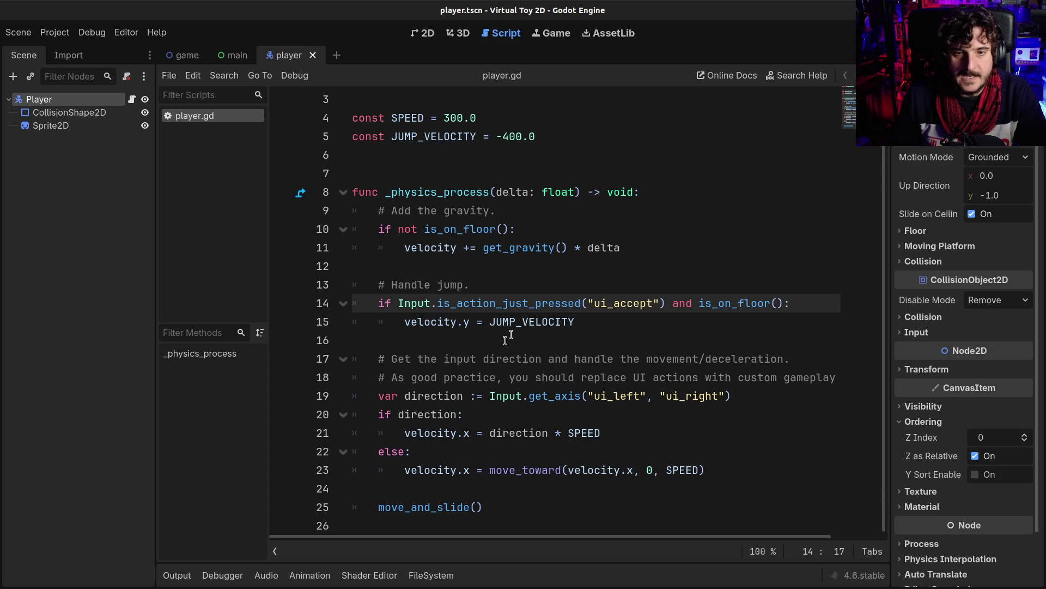
left_click(650, 330)
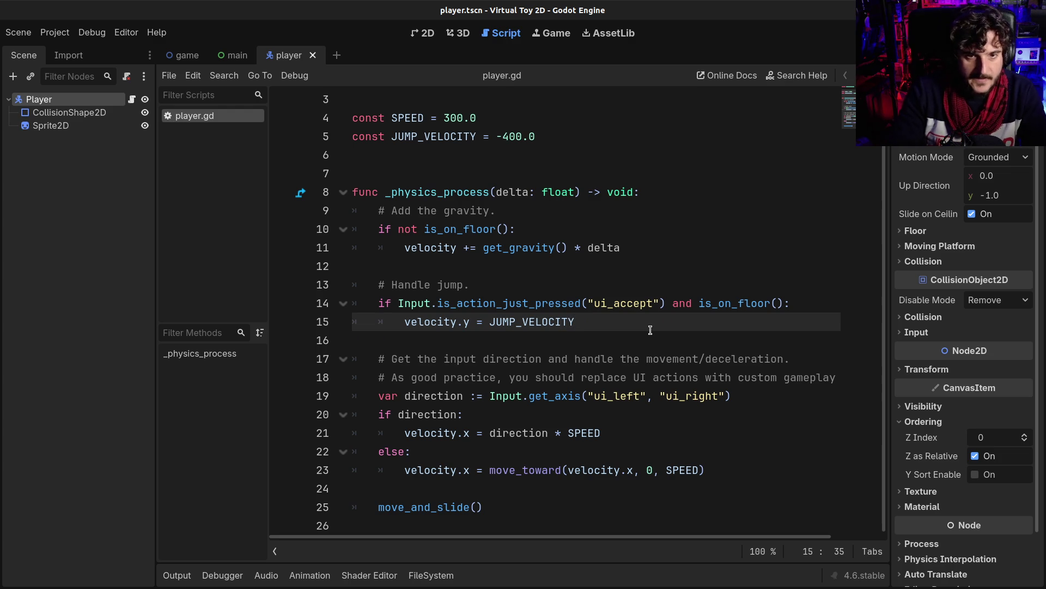
key("Up")
key("Up")
key("Up")
key("Return")
key("Return")
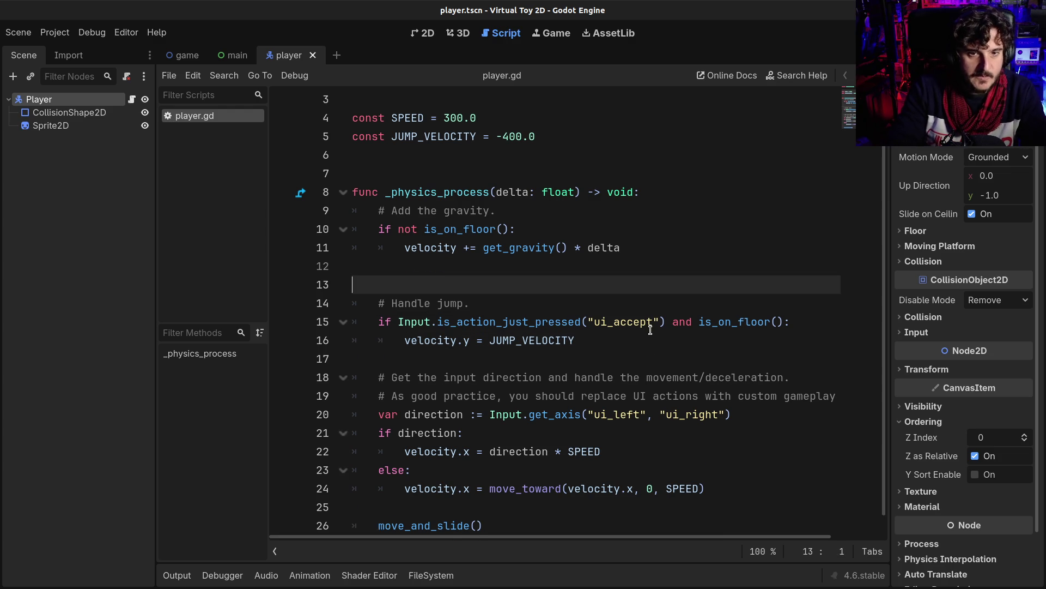
Write the line if Input.is_action_pressed("ui_up"): using autocomplete.
type("if")
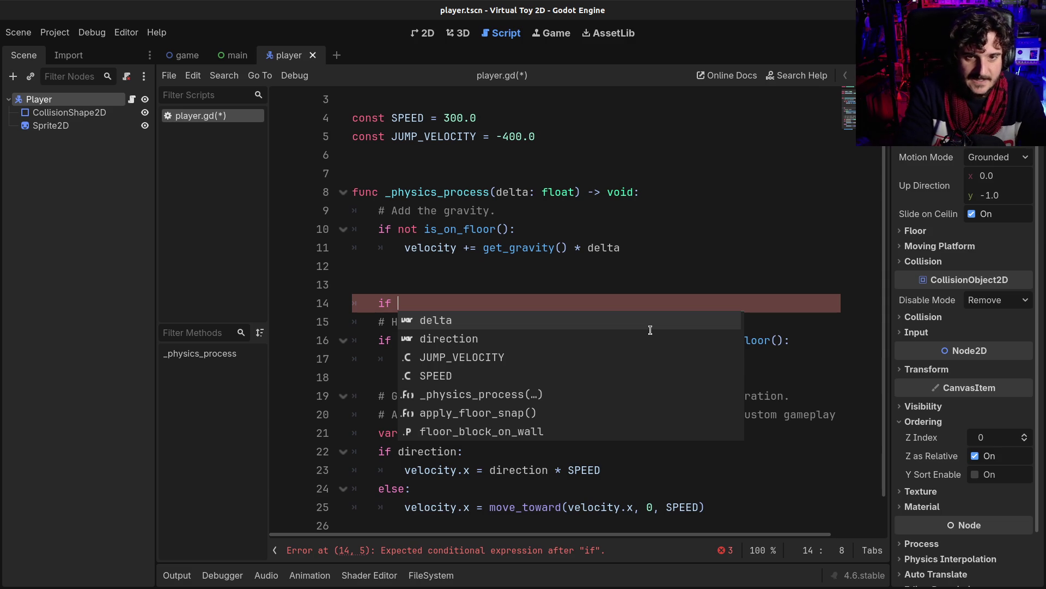
type("Input")
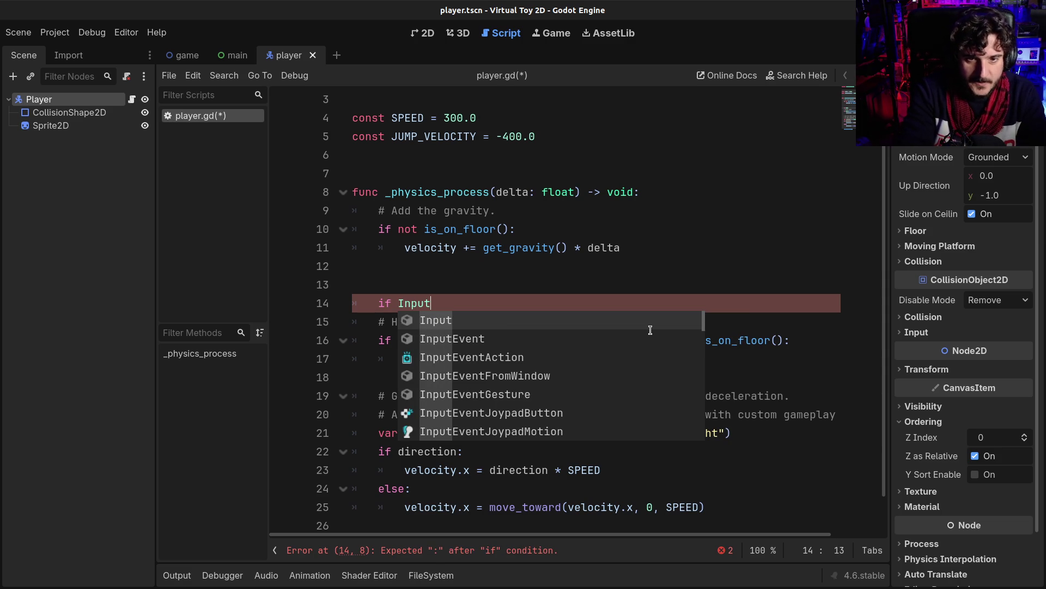
type(".is")
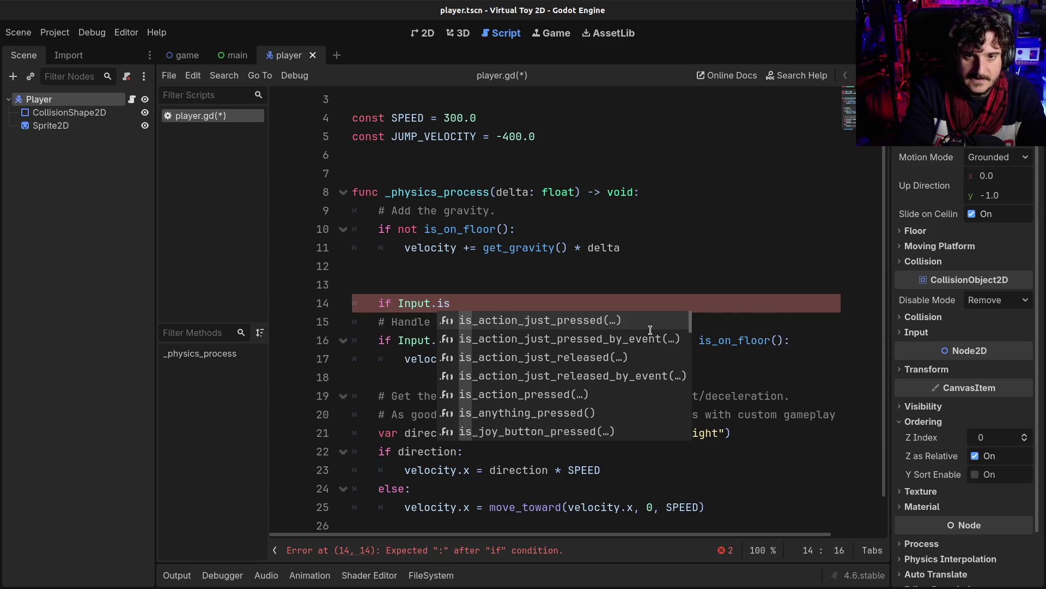
key("Return")
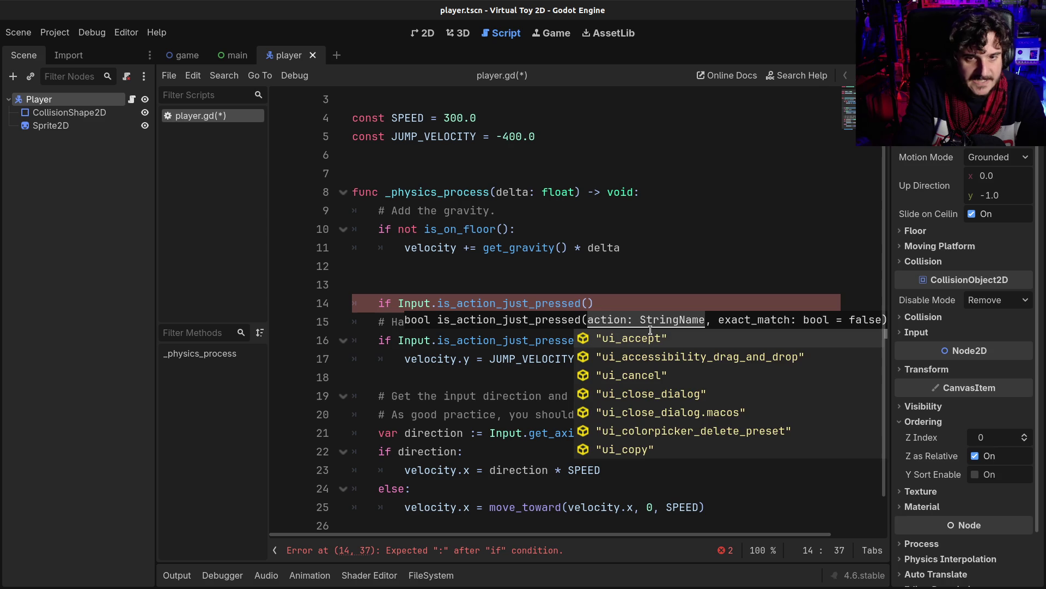
key("BackSpace")
key("BackSpace")
key("BackSpace")
type("pr")
key("Return")
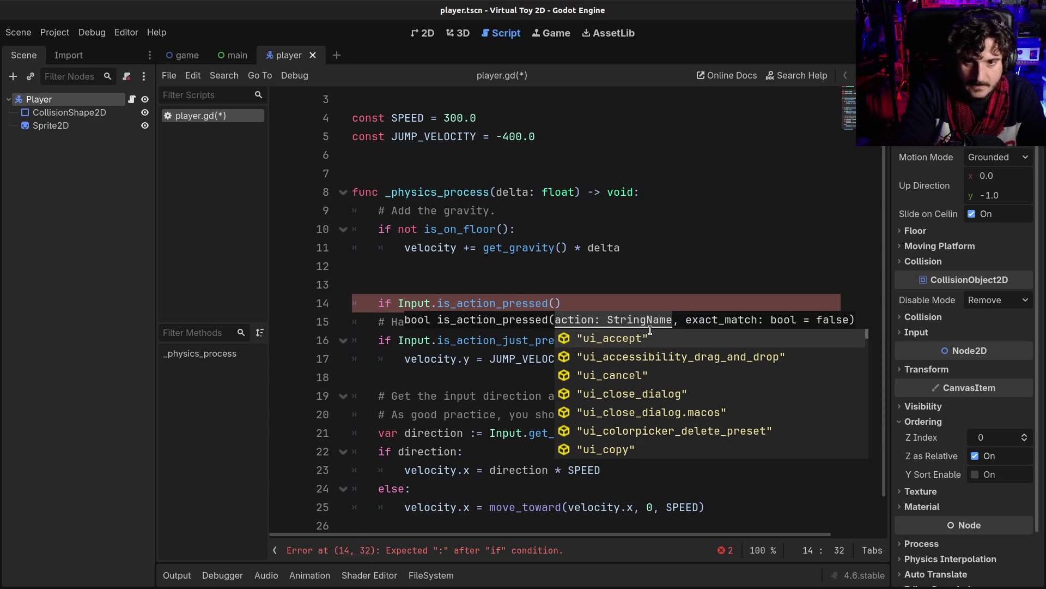
type("up")
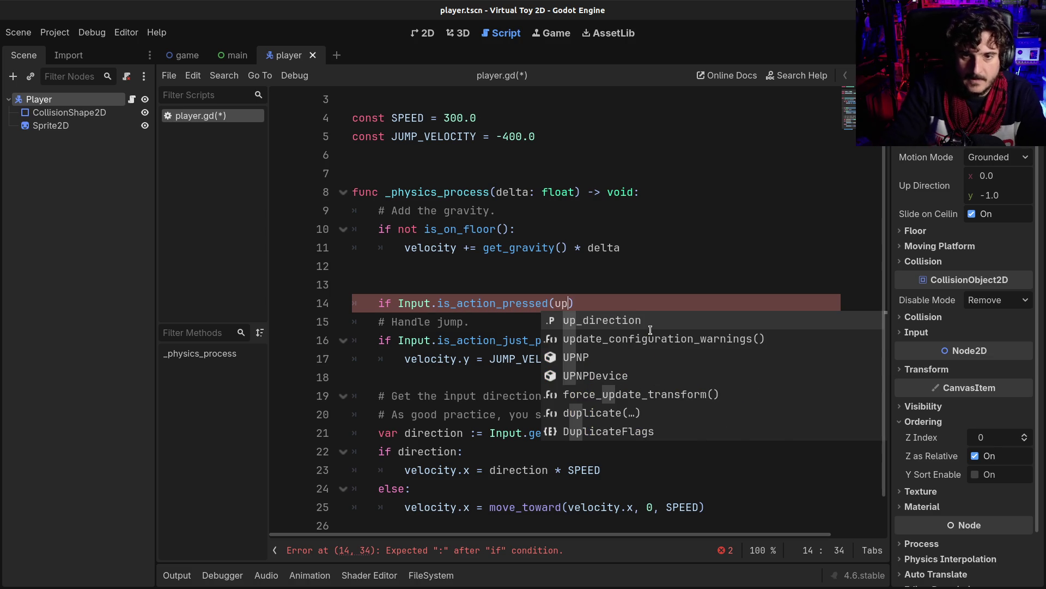
key("BackSpace")
key("BackSpace")
type("\"up")
key("Down")
key("Down")
key("Down")
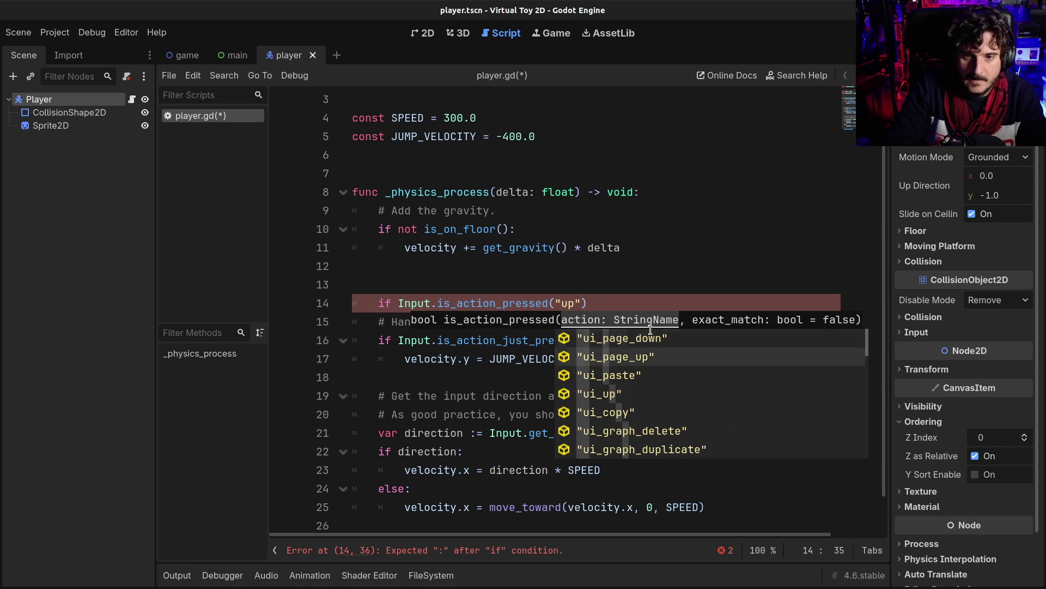
key("Return")
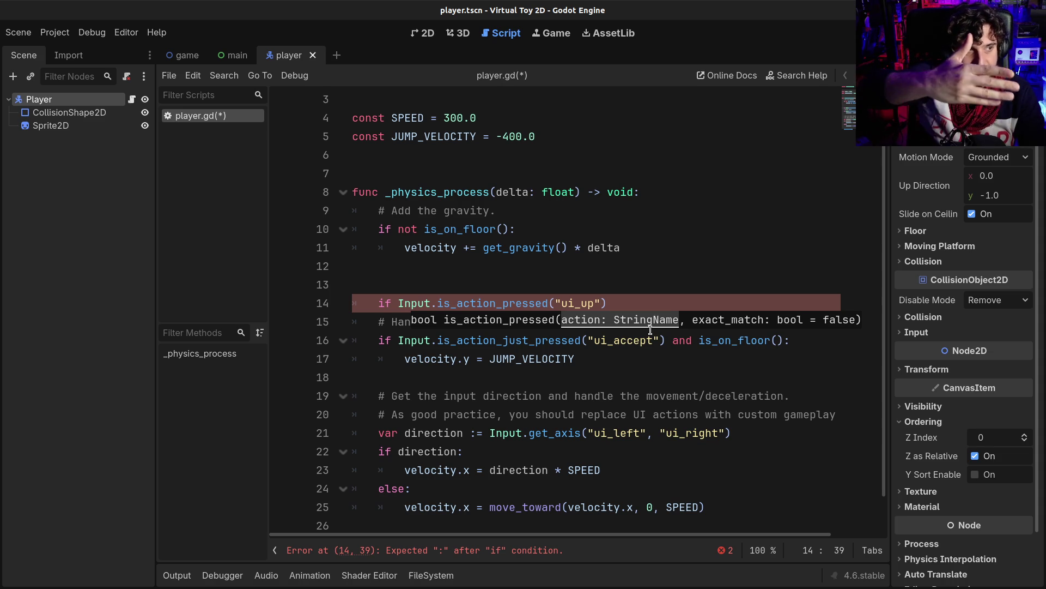
type("):")
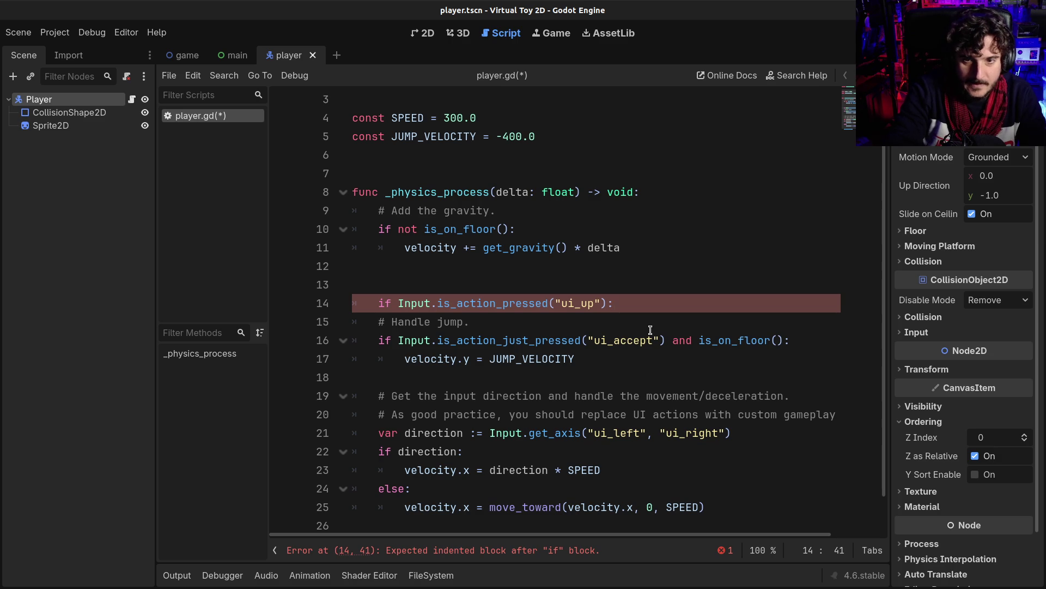
key("Return")
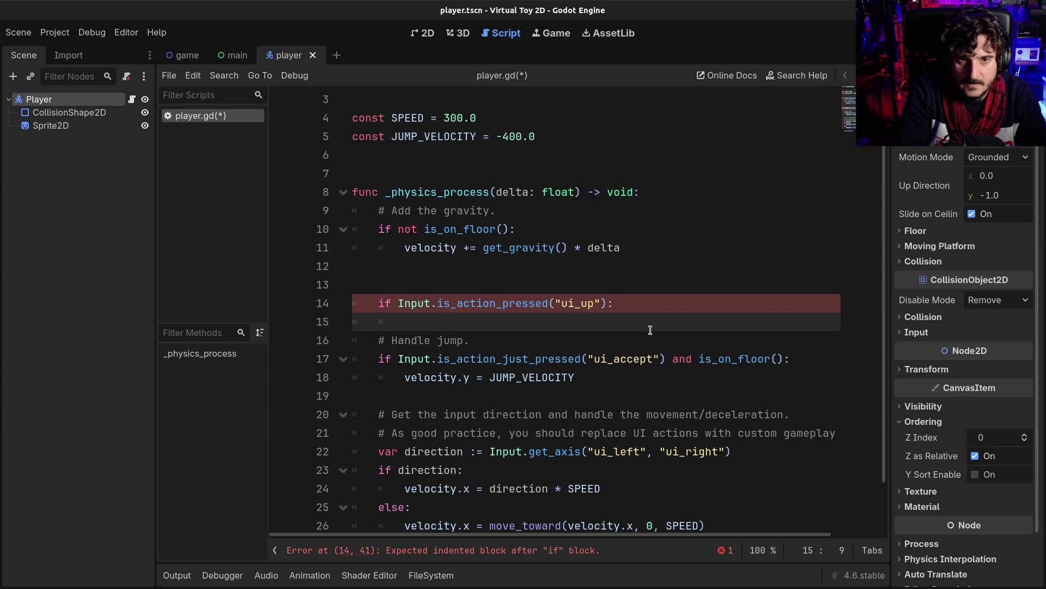
Add z_index -= 1 inside the ui_up block and open the z_index documentation.
type("z")
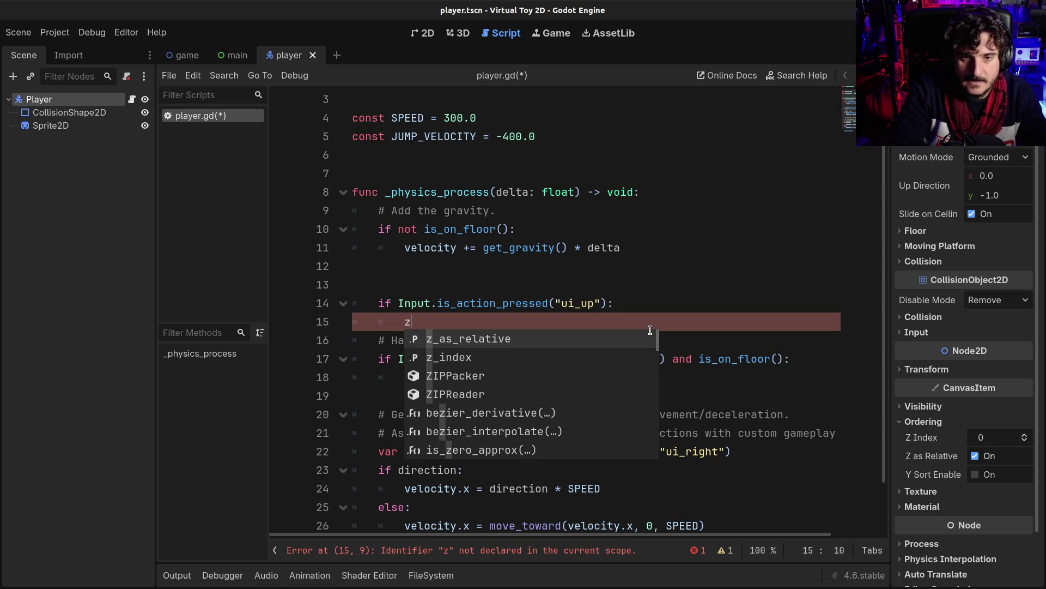
key("Down")
key("Return")
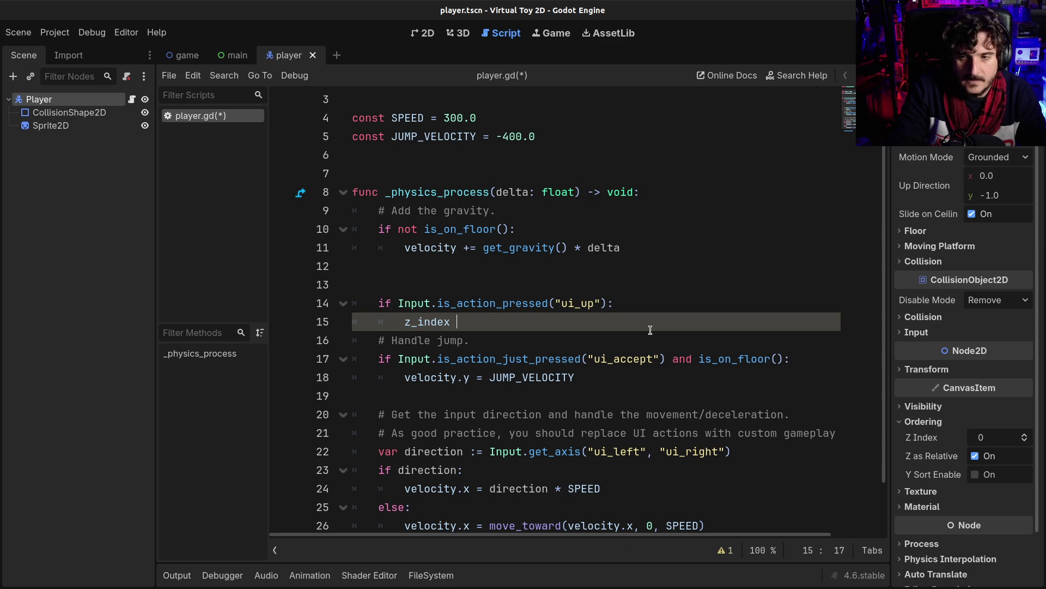
type("-= 1")
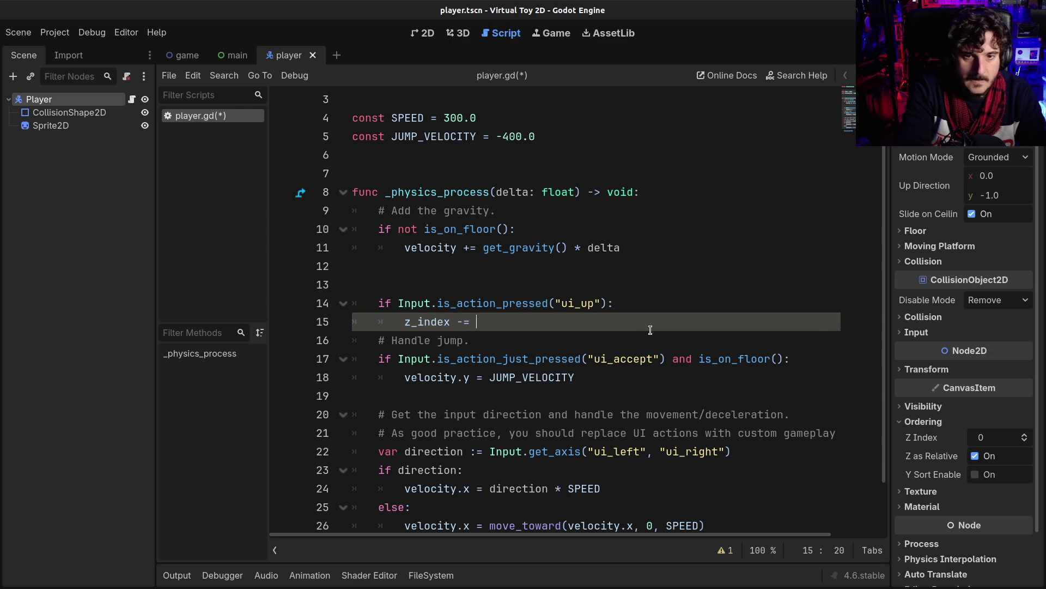
key("Return")
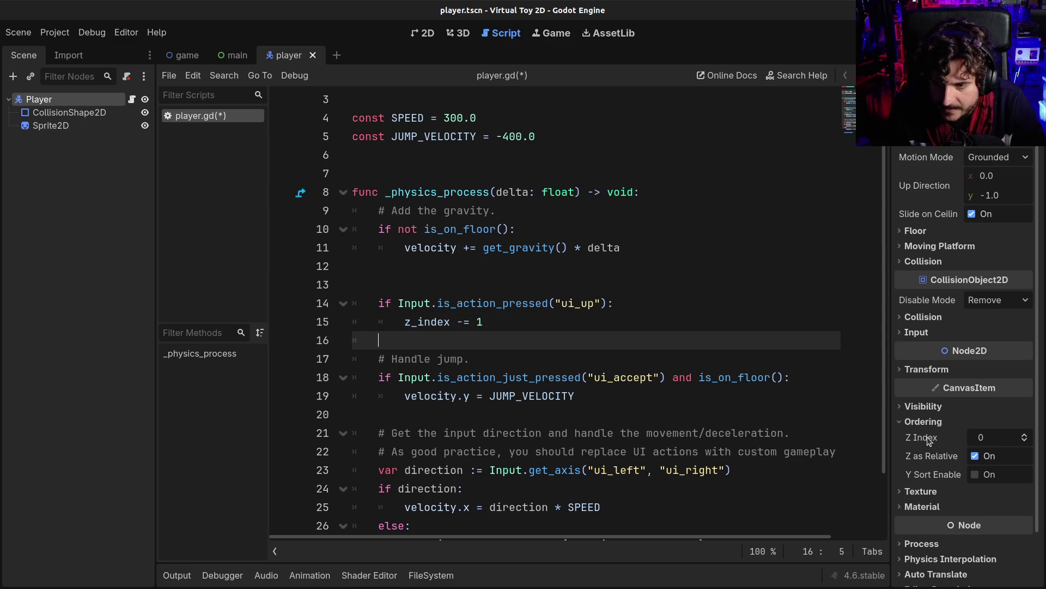
mouse_move(924, 442)
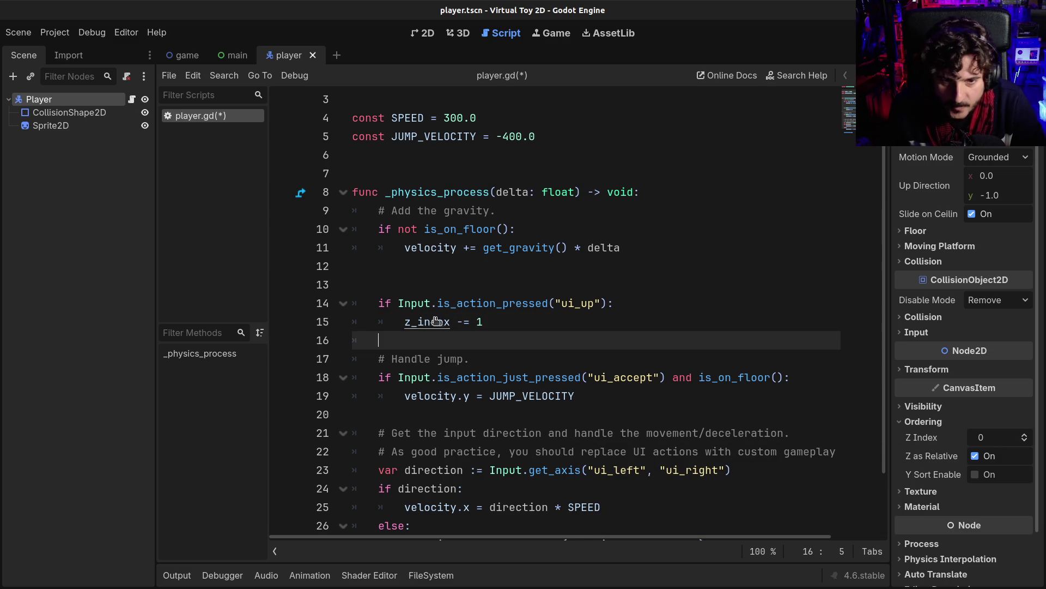
left_click(420, 321, "ctrl")
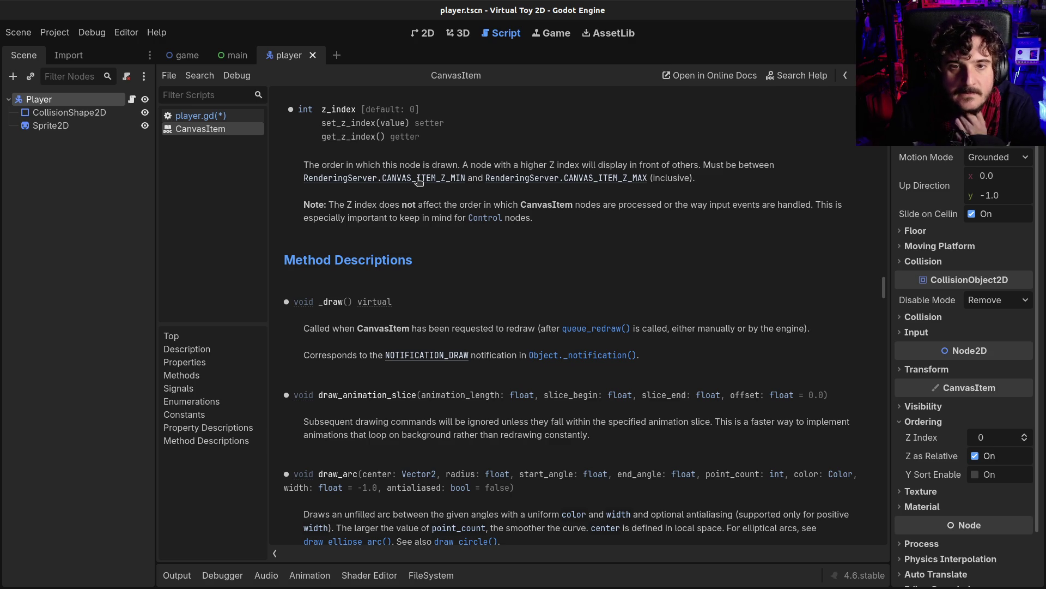
left_click(418, 179)
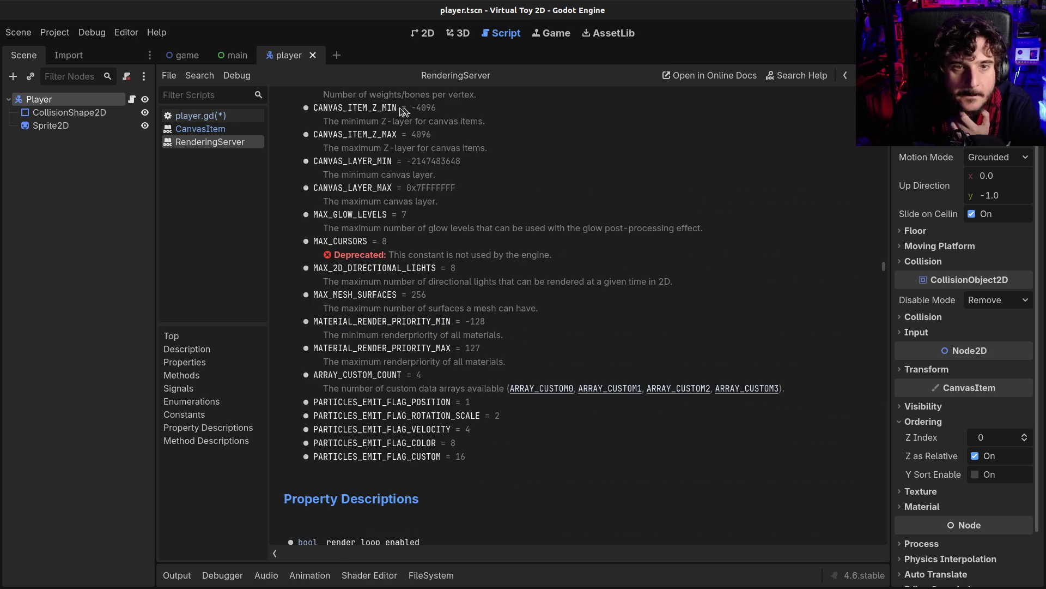
left_click(845, 75)
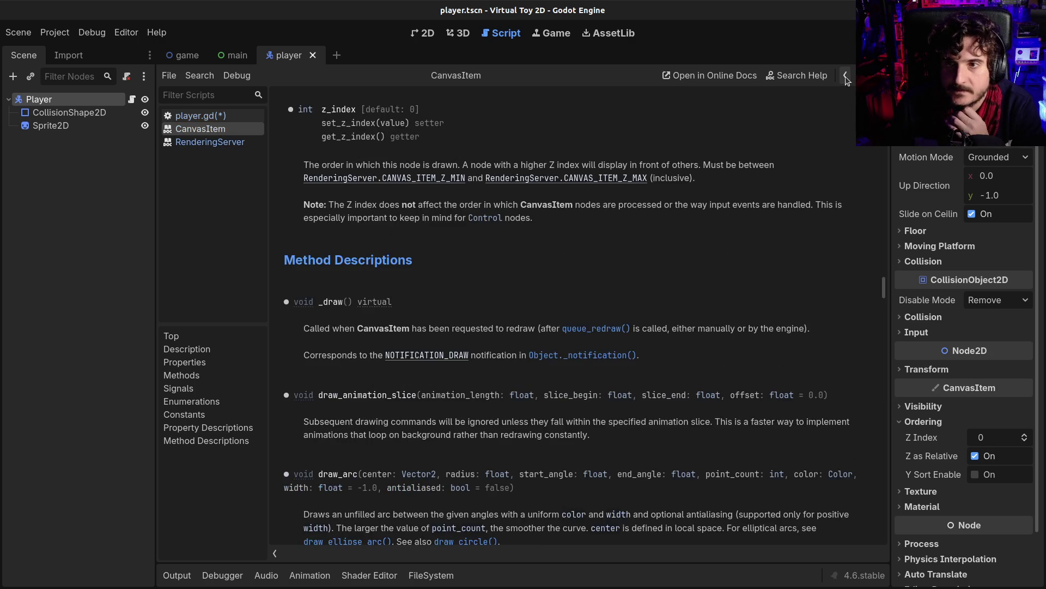
left_click(845, 76)
key("Down")
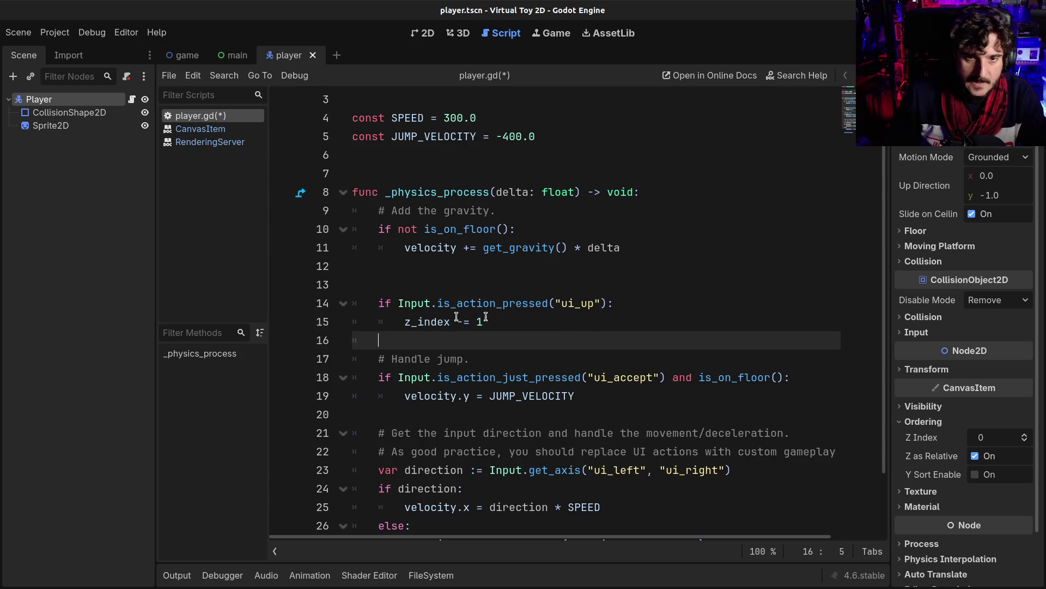
Paste a copy of the ui_up if-block below the original.
mouse_move(482, 322)
left_mouse_down()
mouse_move(403, 320)
mouse_move(379, 303)
left_mouse_up()
key("ctrl+c")
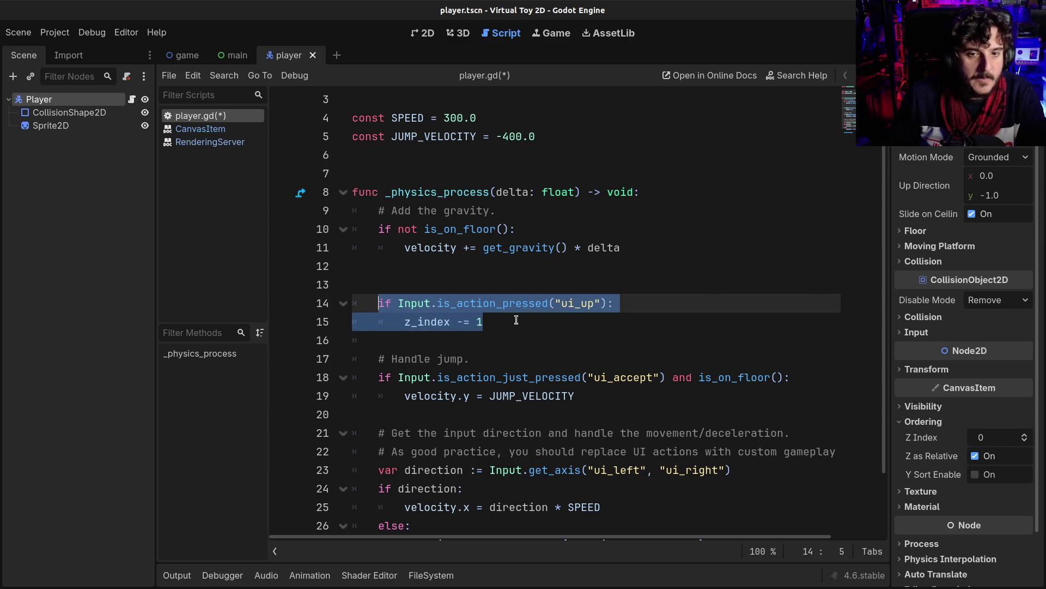
left_click(516, 321)
key("Return")
key("Return")
key("BackSpace")
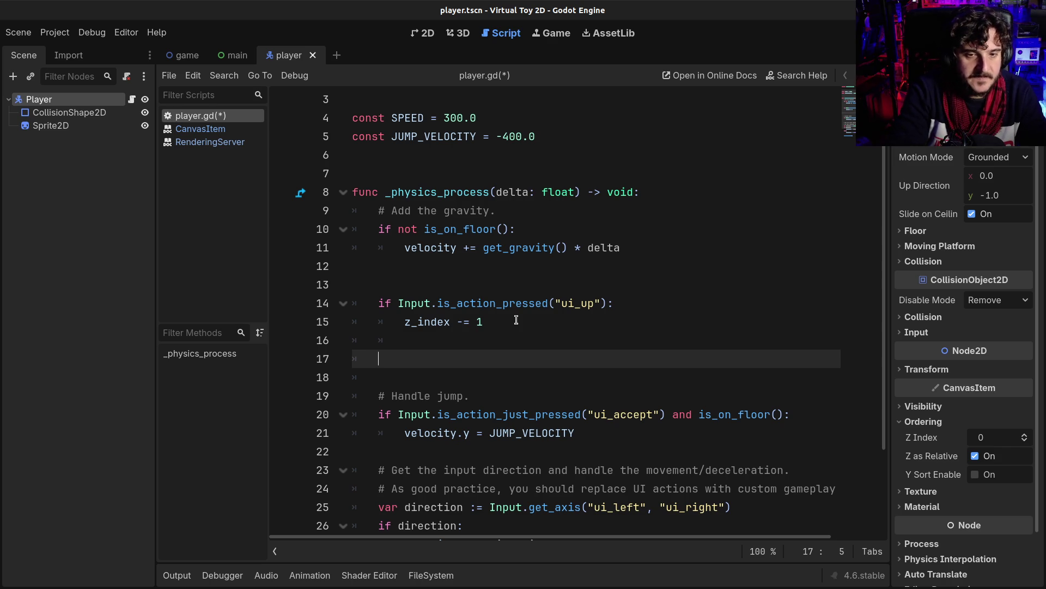
key("ctrl+v")
Change the copy to check ui_down with z_index += 1, and save player.gd.
key("Left")
key("Left")
key("Left")
key("BackSpace")
type("+")
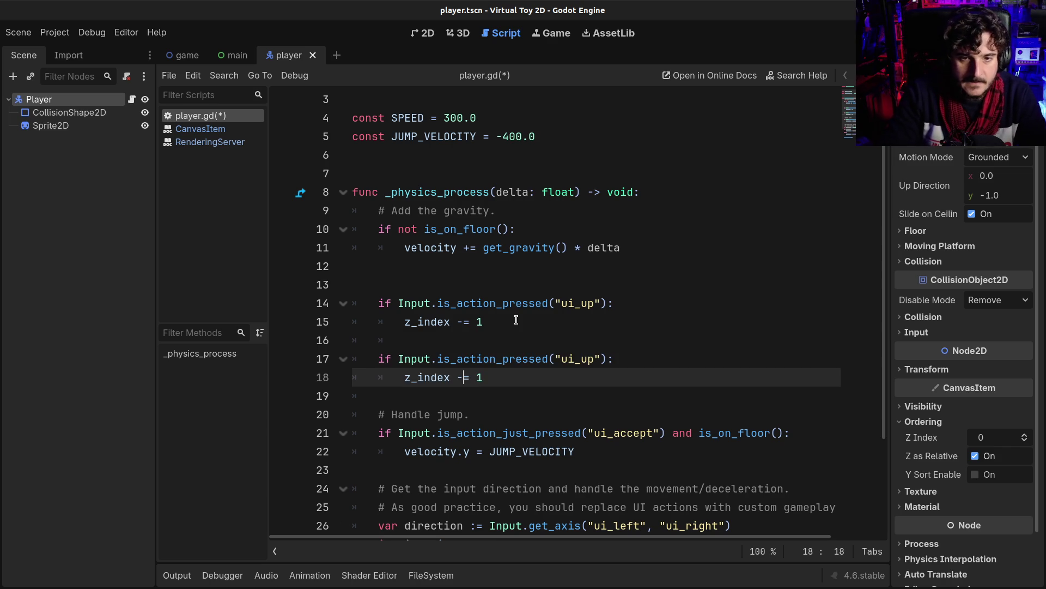
left_click_drag(581, 360, 591, 360)
type("down")
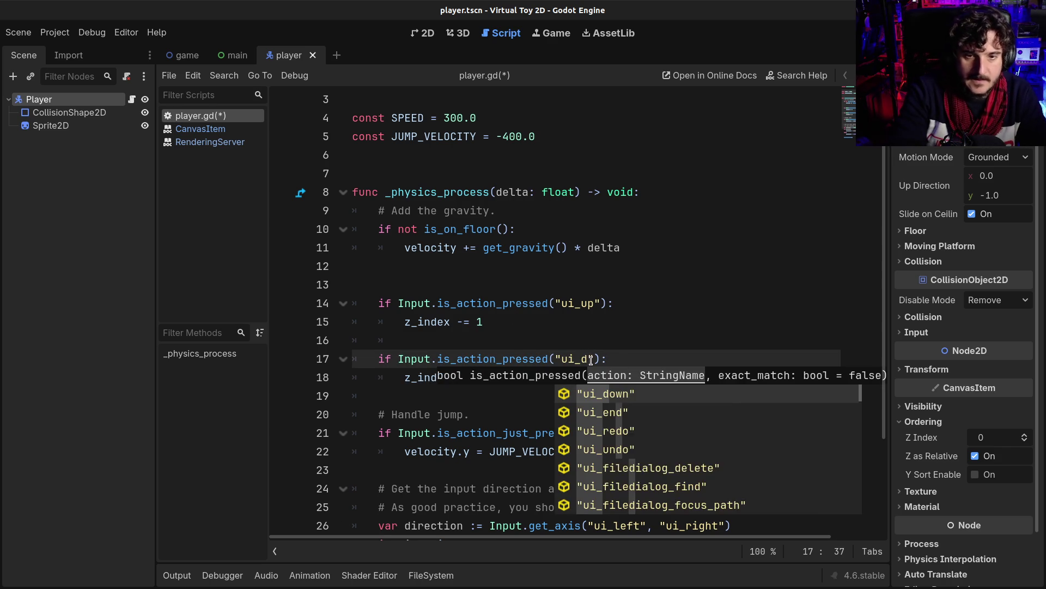
key("ctrl+s")
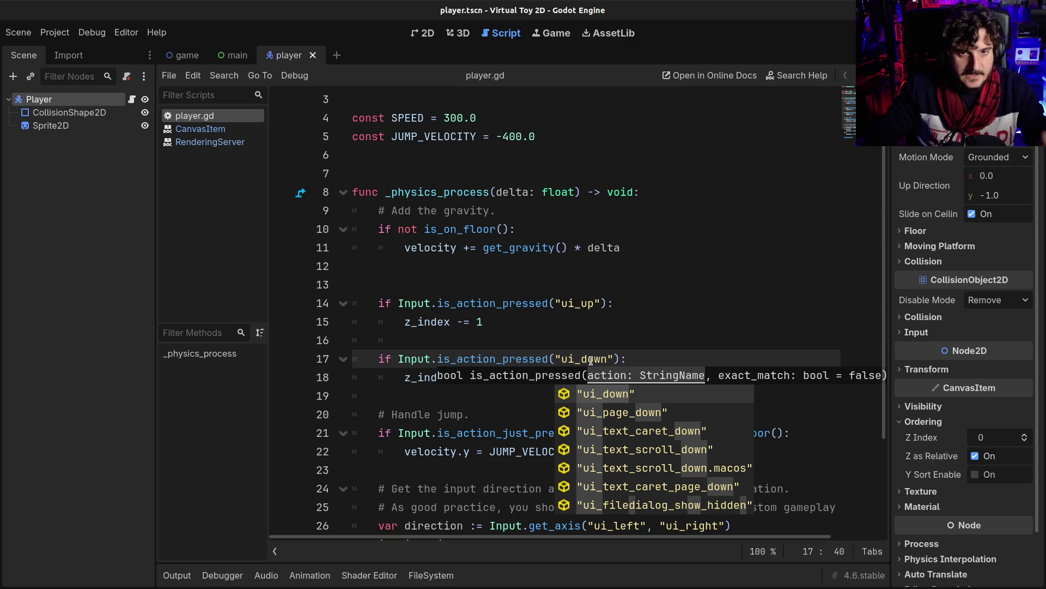
left_click(573, 303)
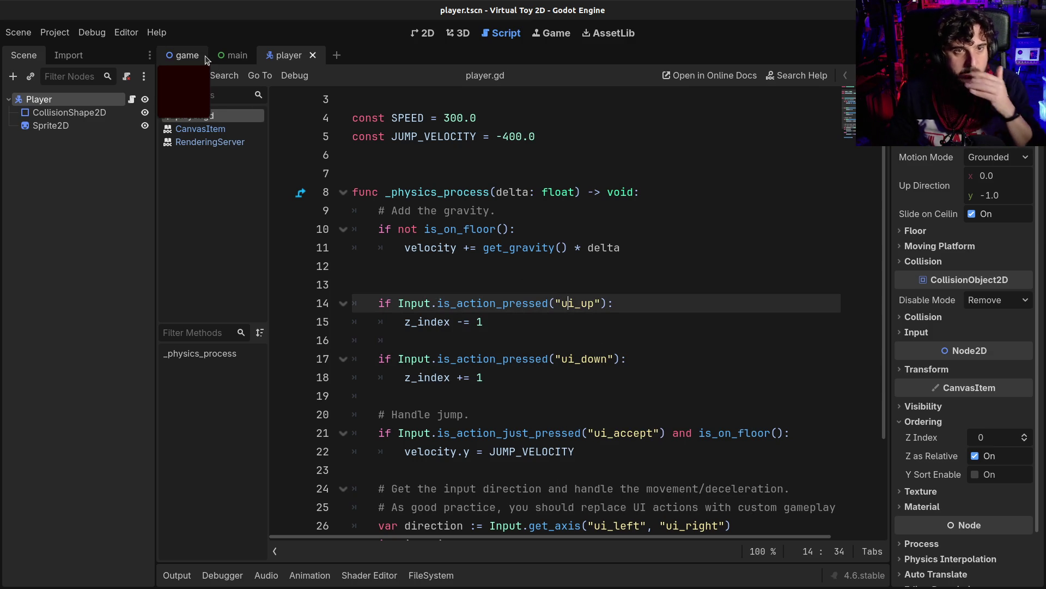
Open the game scene tab, then return to player.gd in the script editor.
left_click(178, 58)
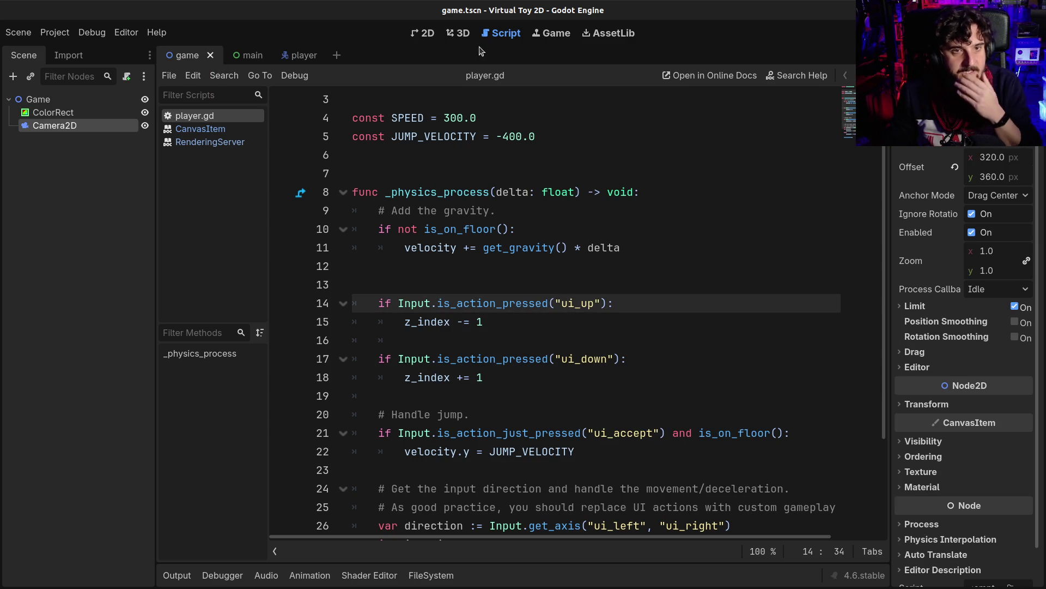
left_click(461, 38)
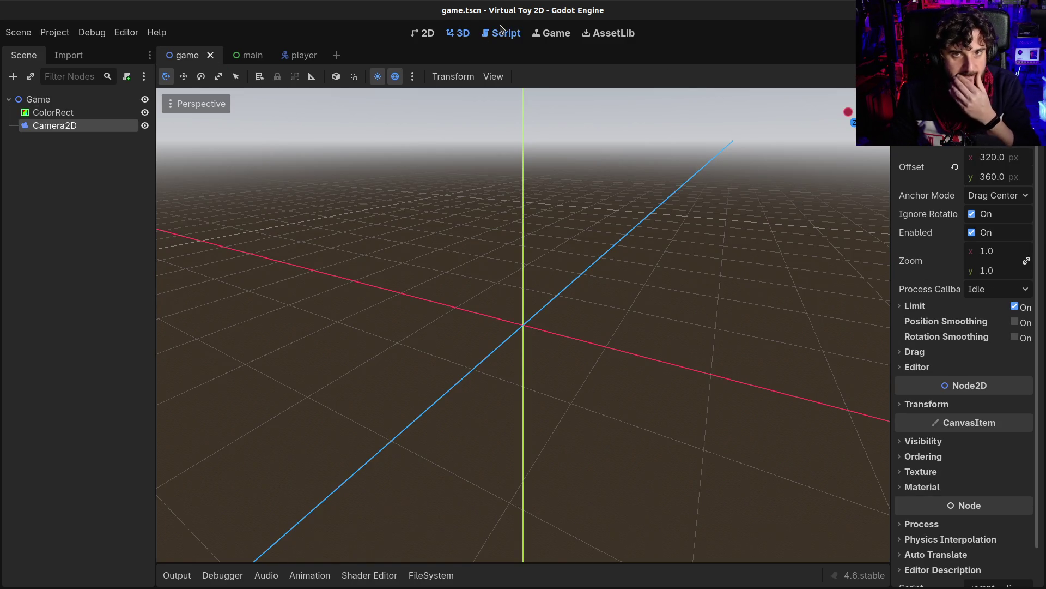
left_click(494, 33)
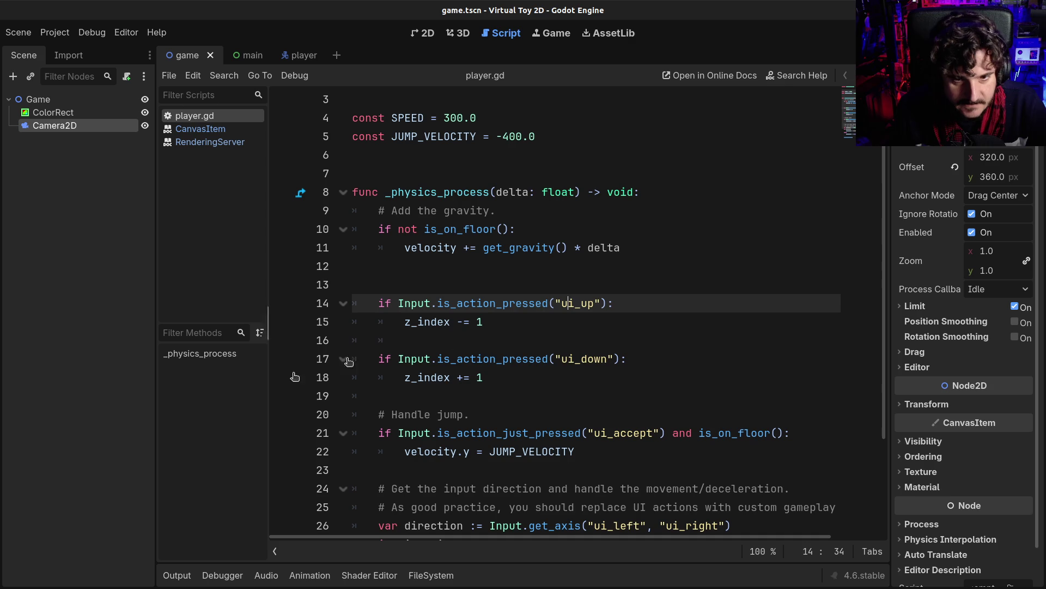
left_click(525, 318)
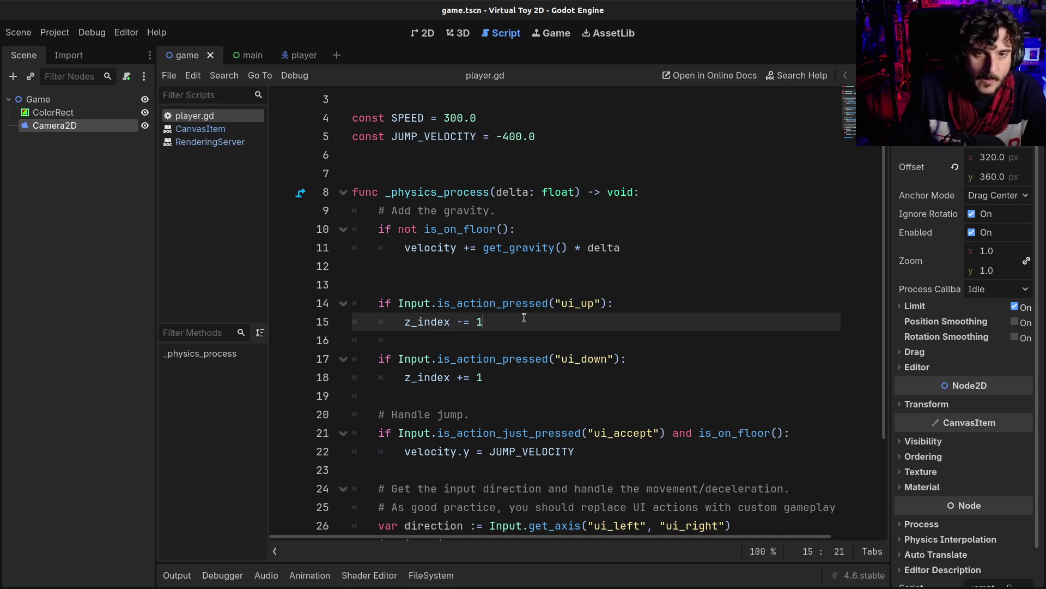
Add 'const DEPTH_INC:float = 16.0' on a new line below JUMP_VELOCITY.
scroll(524, 318, "up", 2)
left_click(575, 187)
key("Return")
type("const ")
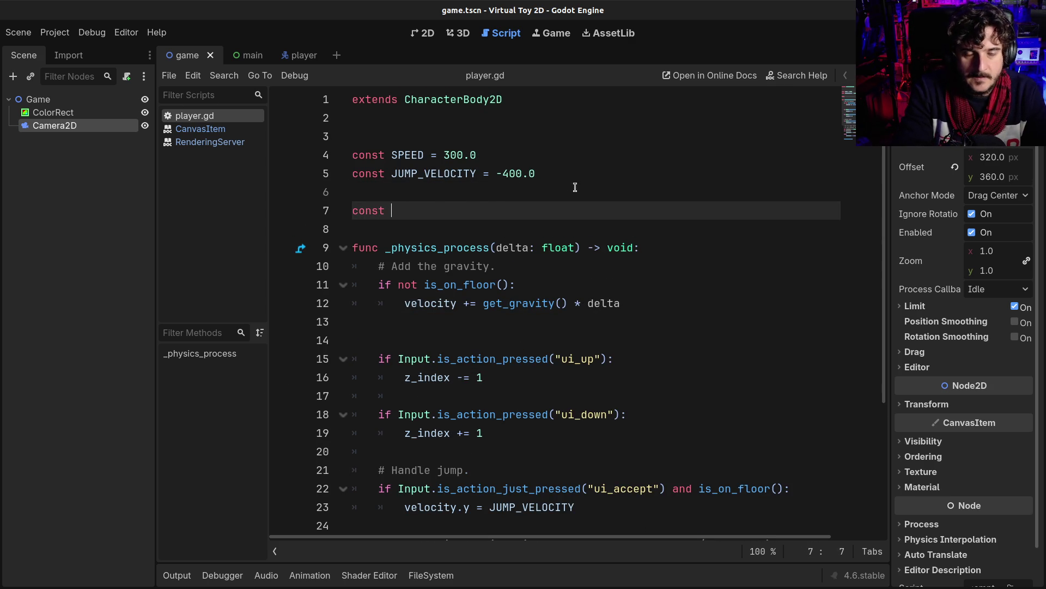
type("g")
key("BackSpace")
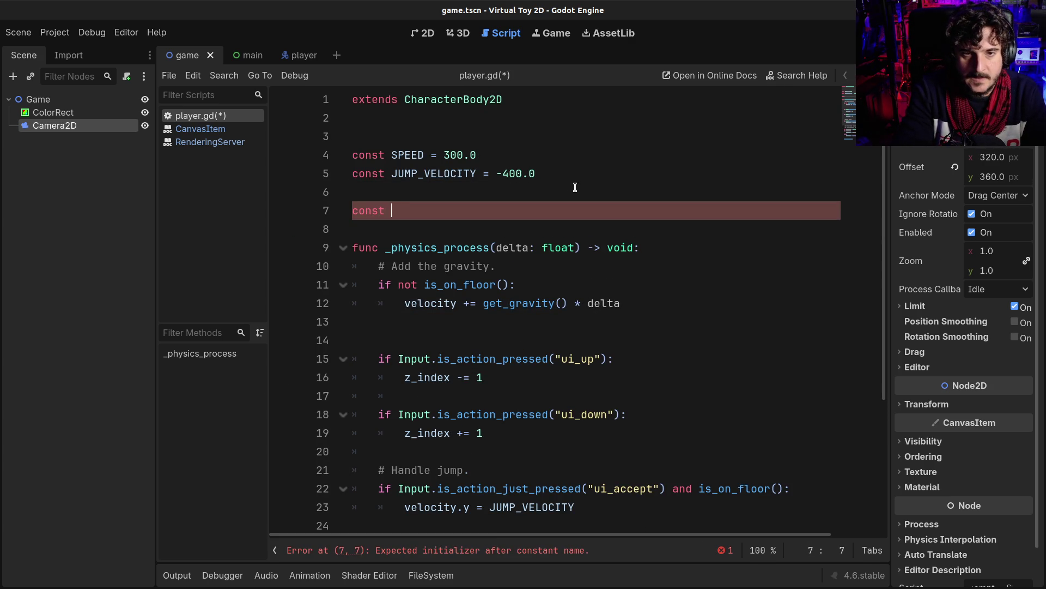
type("de")
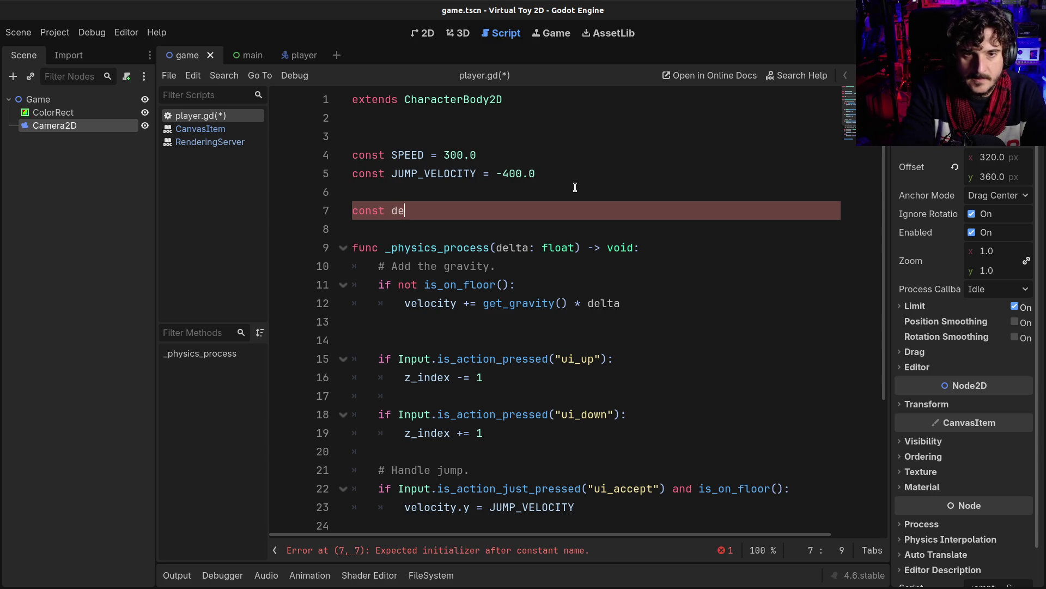
type("pth_inc")
key("BackSpace")
key("BackSpace")
key("BackSpace")
key("BackSpace")
key("BackSpace")
type("DEPTH_INC:")
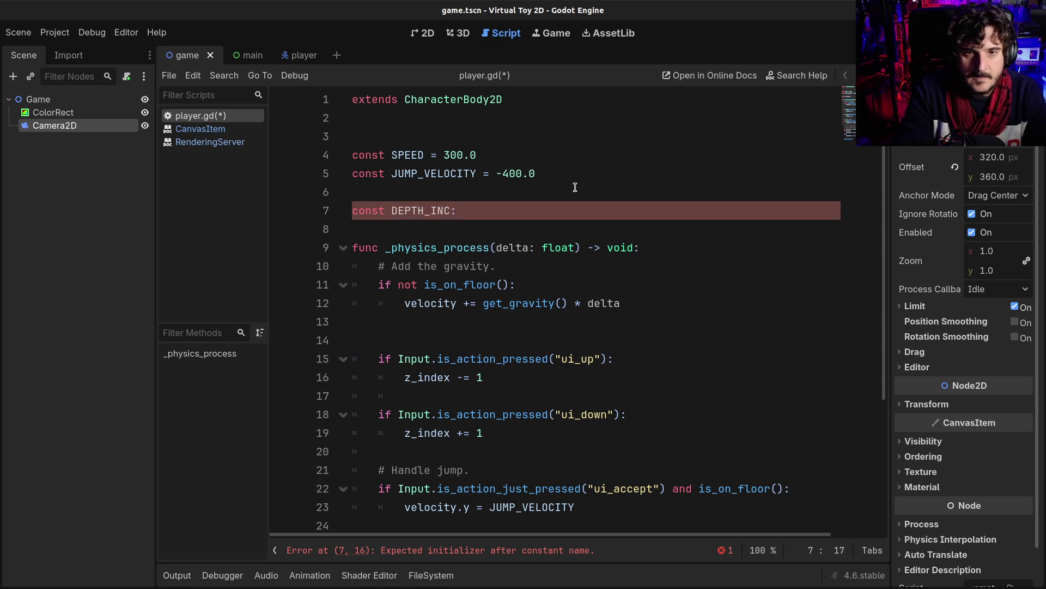
left_click(396, 156)
left_click(497, 207)
type("float = ")
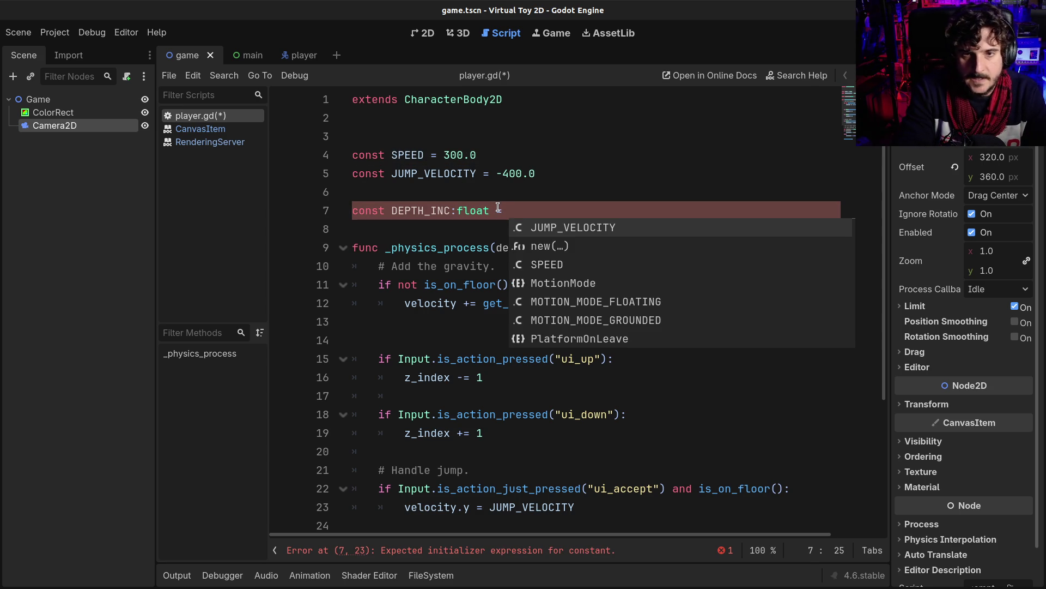
type("16.0")
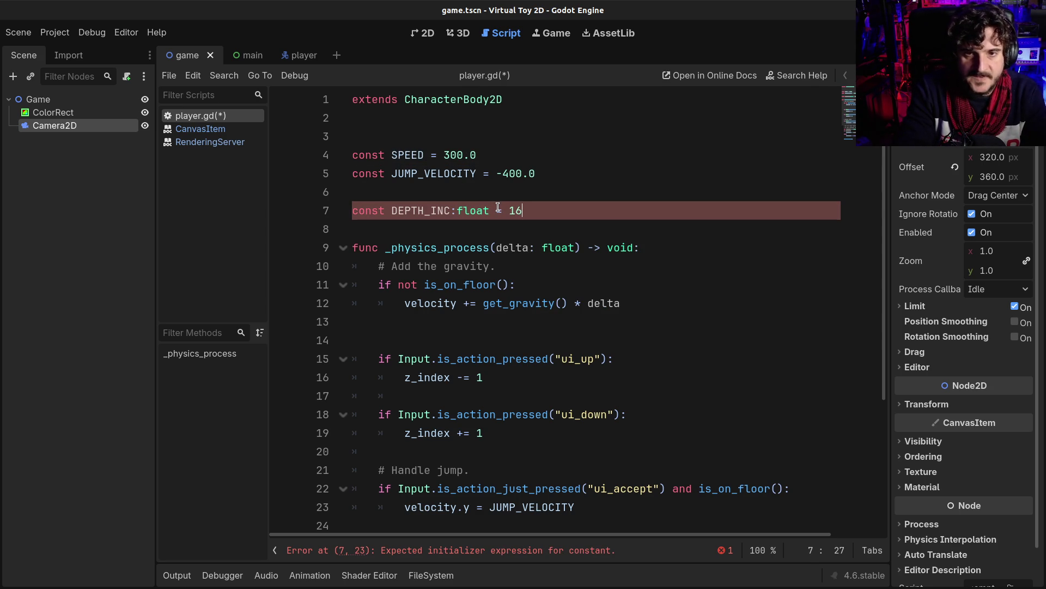
Replace the 1 in both z_index lines with DEPTH_INC*delta and save the script.
double_click(428, 211)
key("ctrl+c")
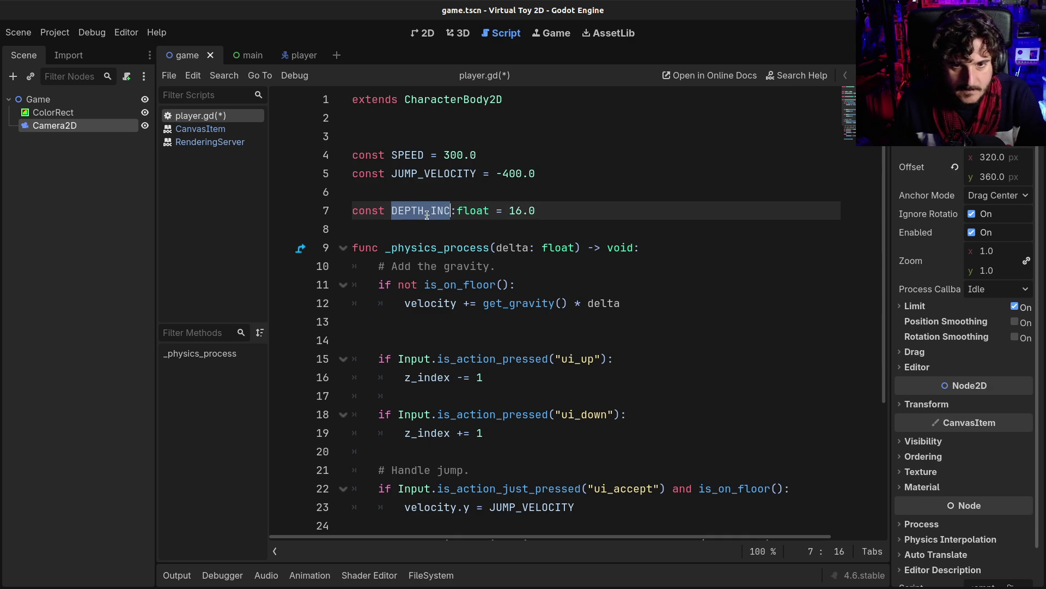
left_click(506, 375)
key("BackSpace")
key("ctrl+v")
type("*")
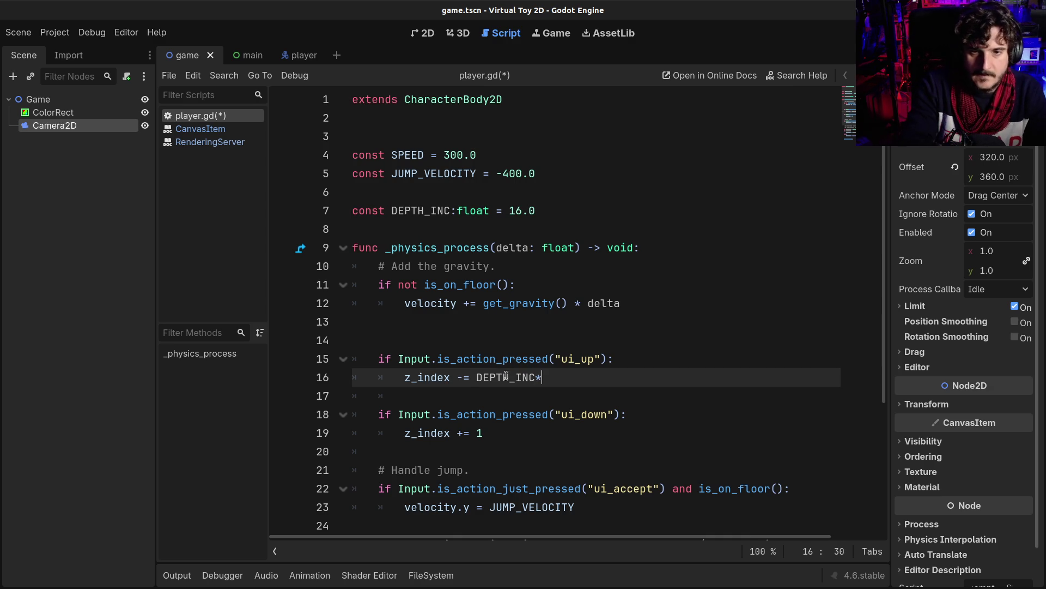
type("delta")
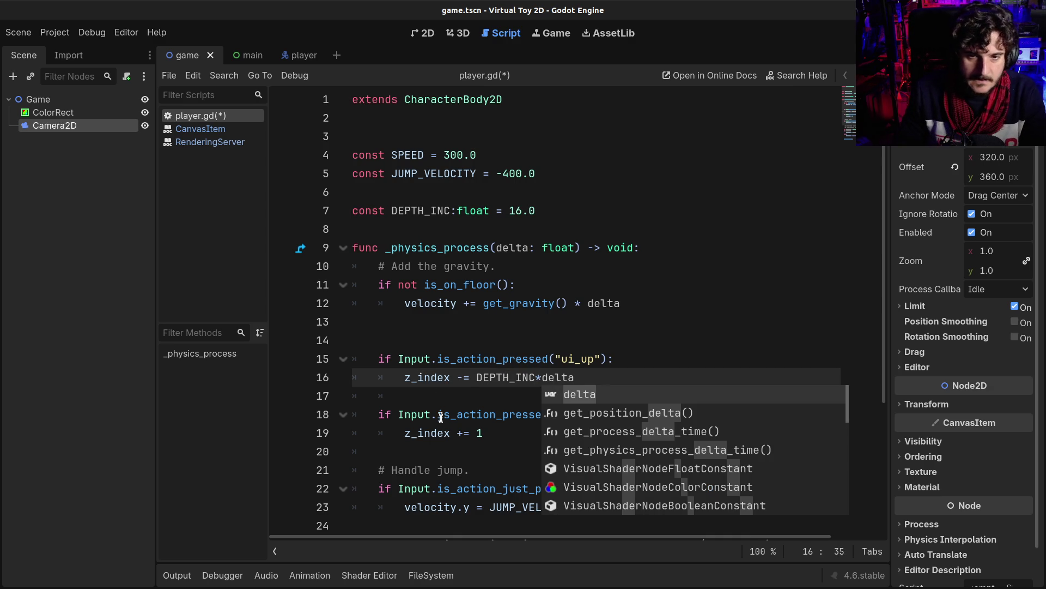
left_click(503, 433)
key("BackSpace")
key("ctrl+v")
type("*delta")
key("ctrl+s")
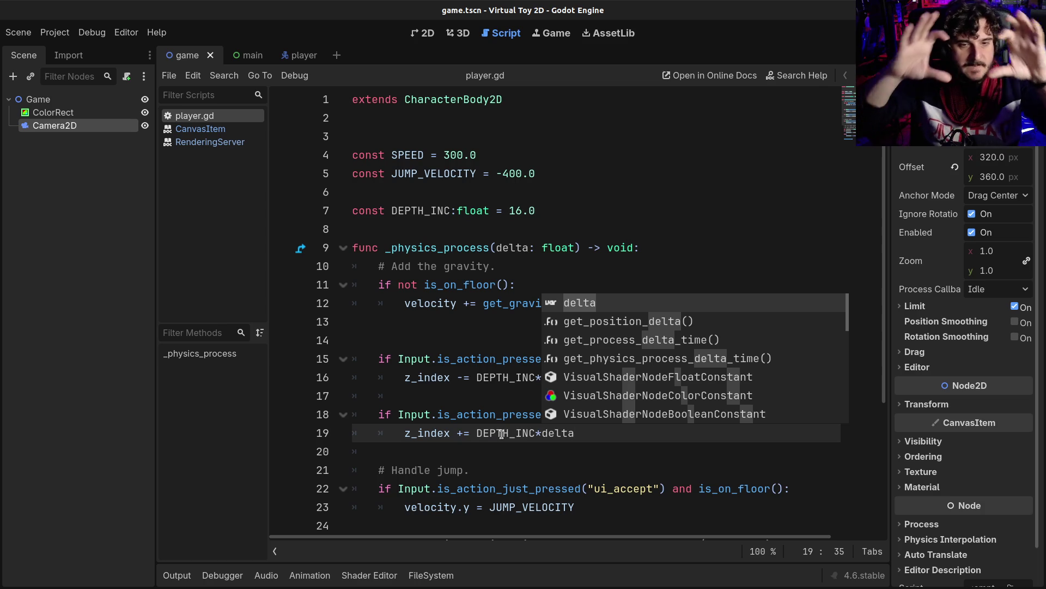
scroll(473, 434, "down", 1)
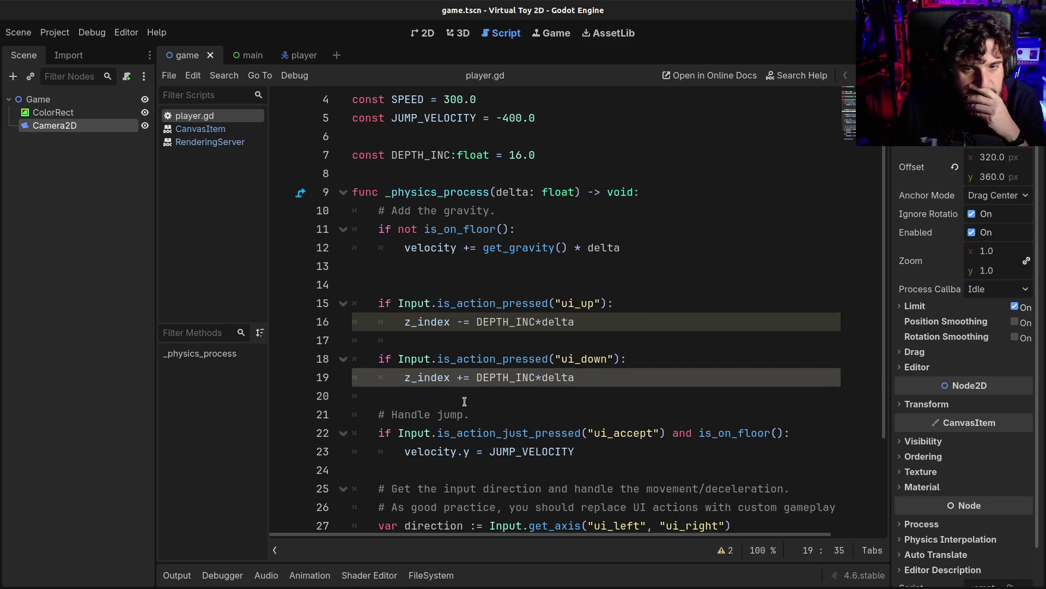
Change the ui_down 'if' to 'elif', delete blank line 17, and save.
left_click(463, 396)
left_click(379, 358)
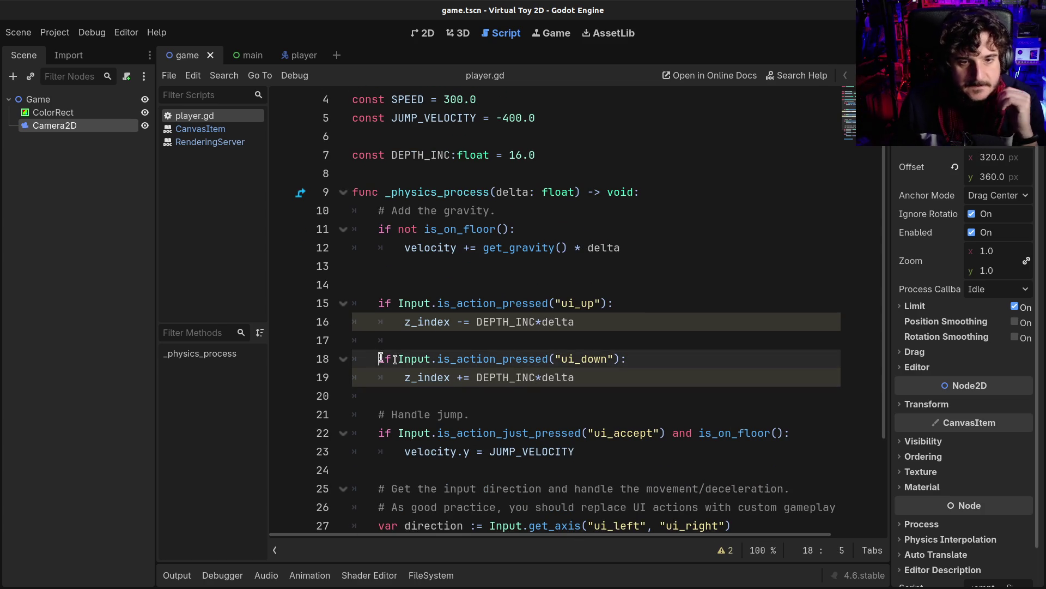
type("el")
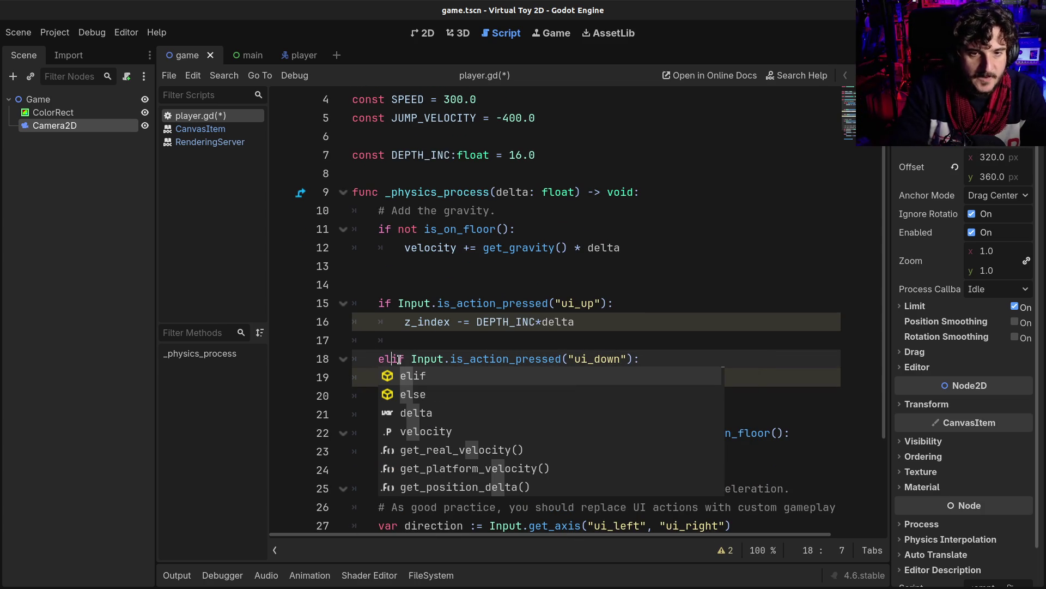
left_click(414, 346)
key("shift+Home")
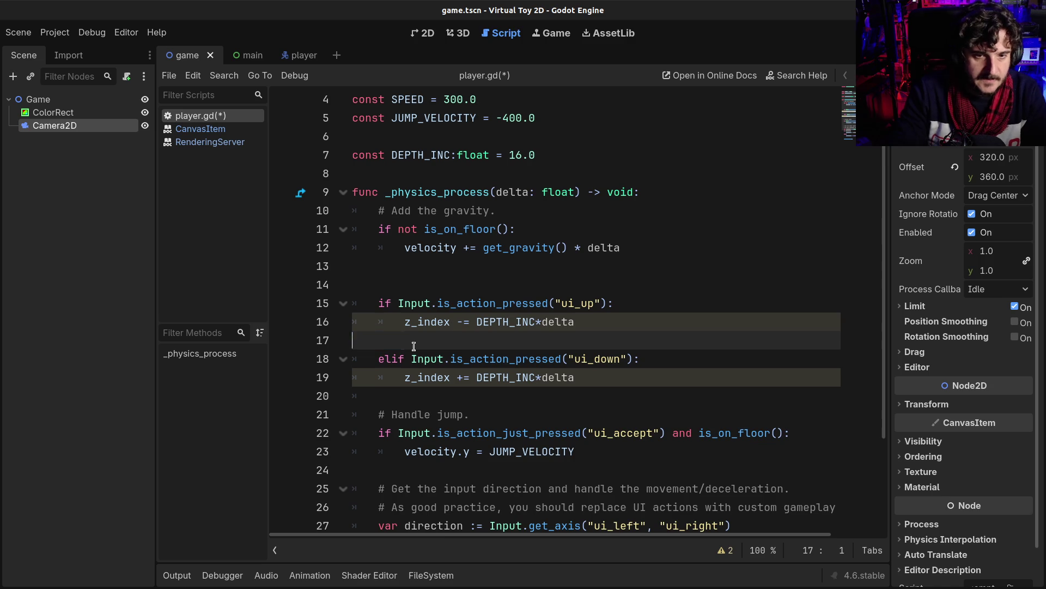
key("BackSpace")
key("BackSpace")
key("ctrl+s")
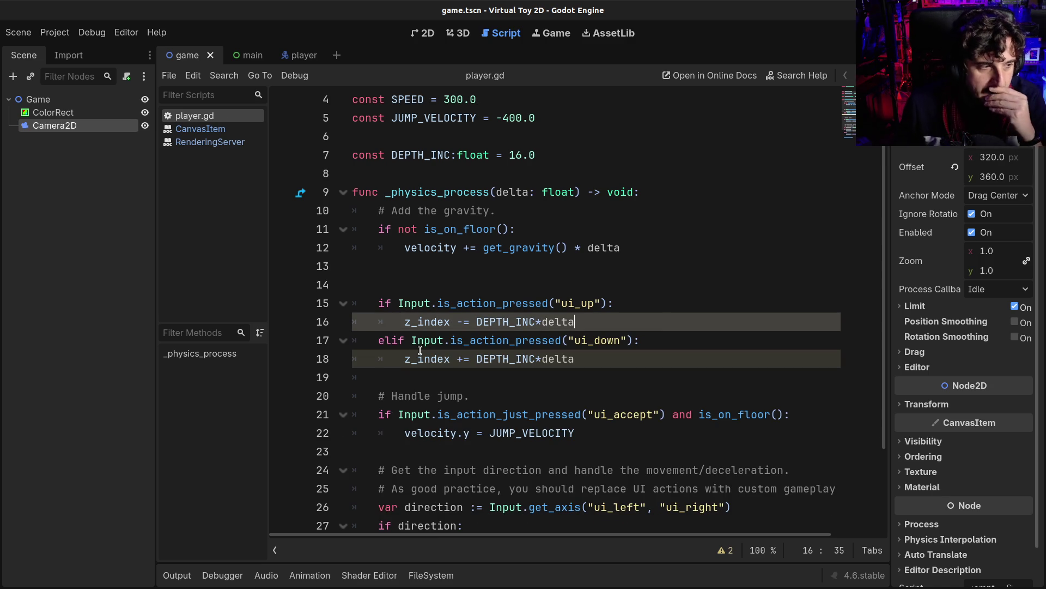
Review the ui_up check, the DEPTH_INC usage and the DEPTH_INC declaration.
left_click(461, 302)
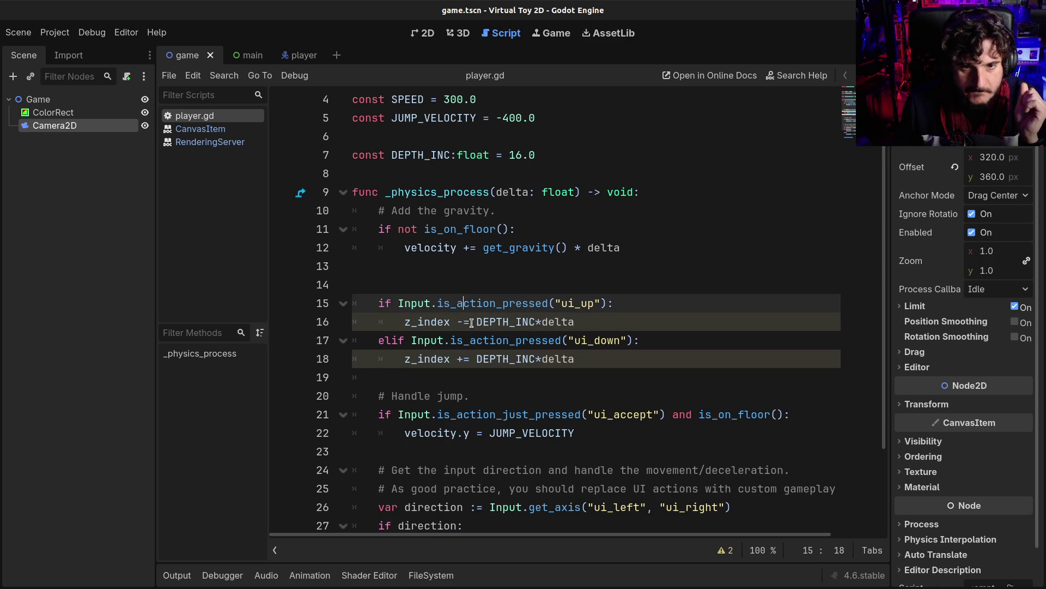
mouse_move(447, 324)
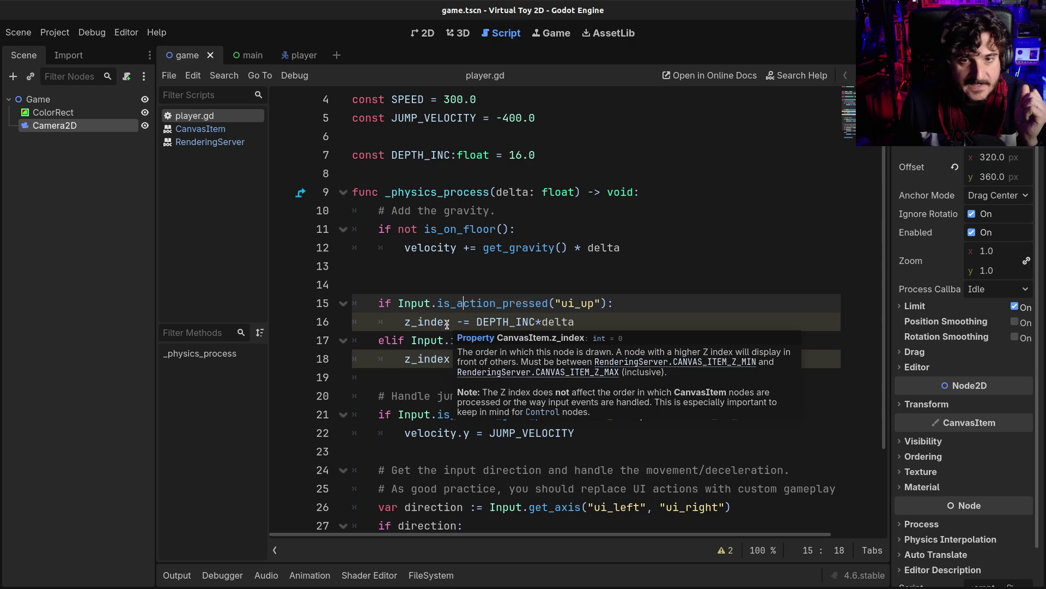
type("-")
left_click(476, 321)
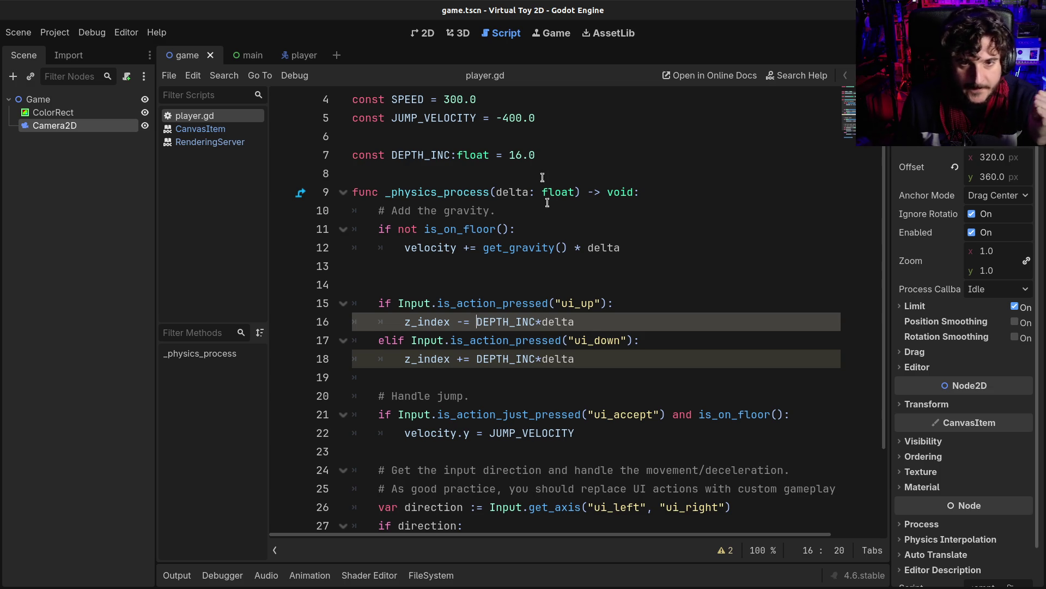
left_click(556, 158)
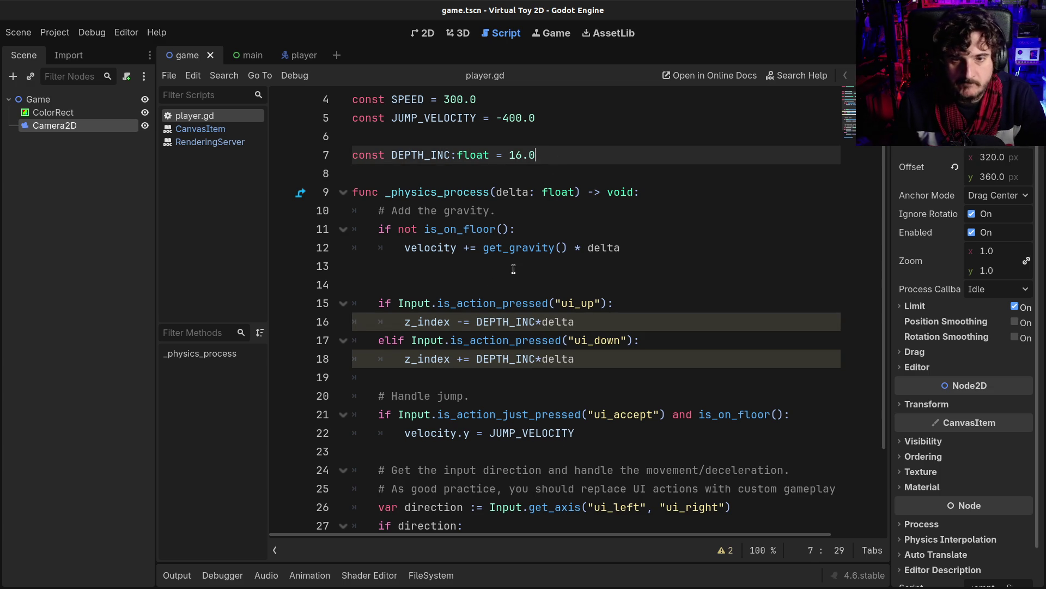
scroll(504, 286, "up", 1)
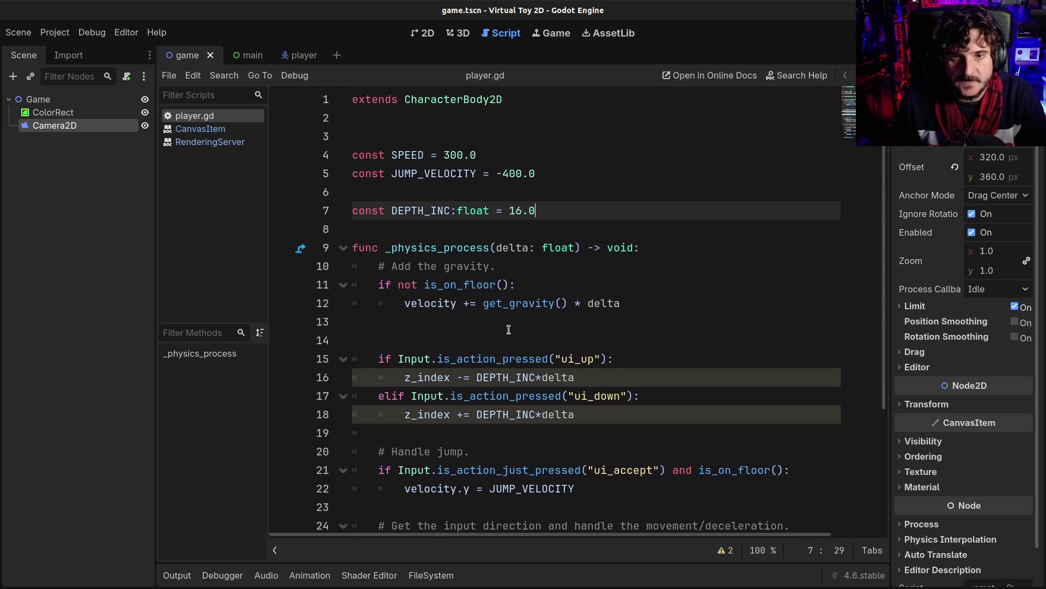
scroll(508, 330, "down", 1)
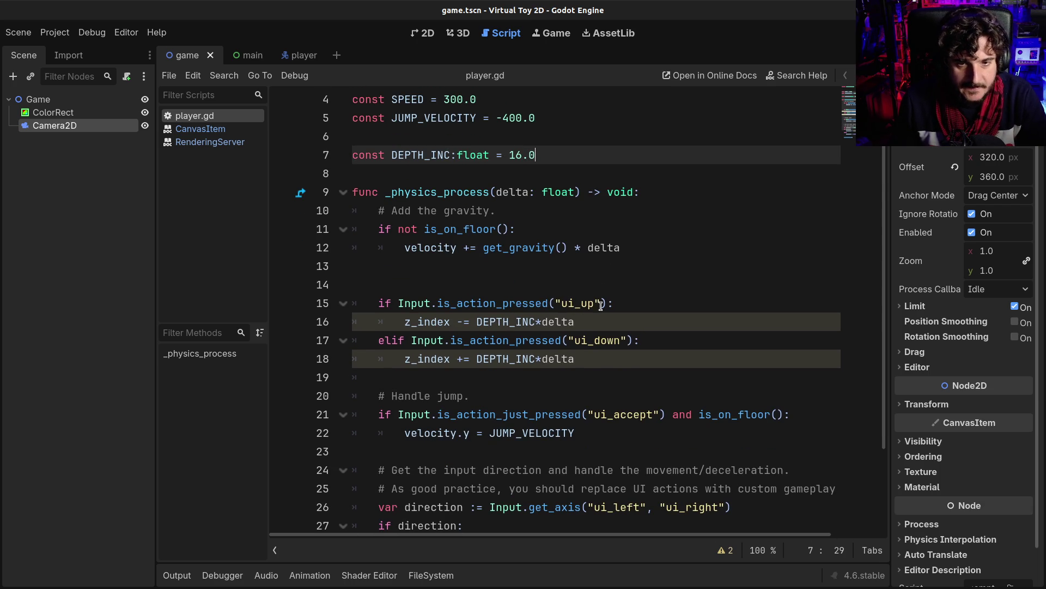
left_click(573, 171)
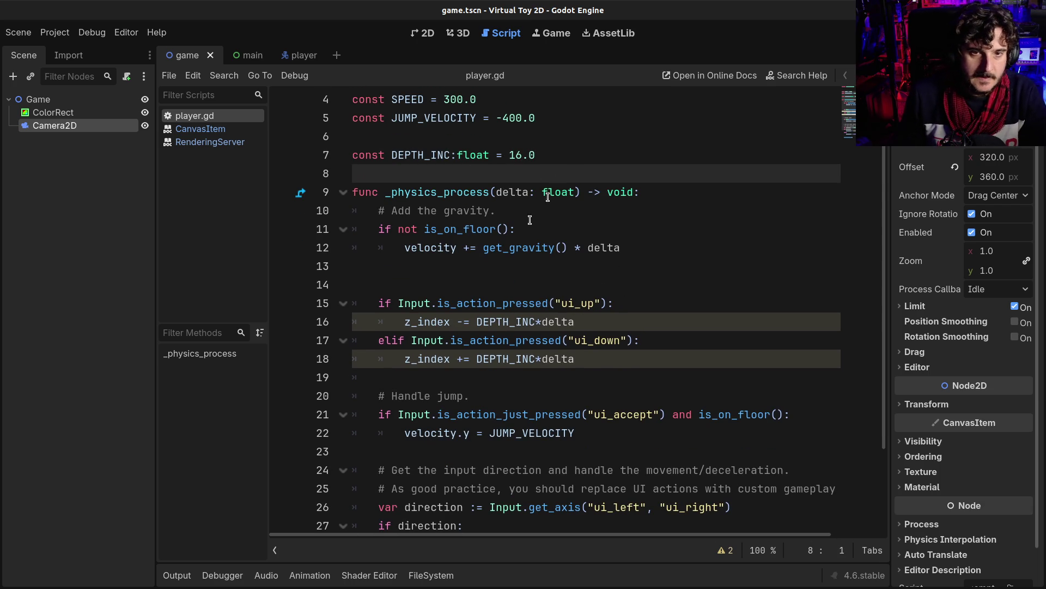
Declare a DEPTH_BUFFER float variable set to 0.0 on a new line below DEPTH_INC.
key("Return")
key("Up")
key("Return")
type("var ")
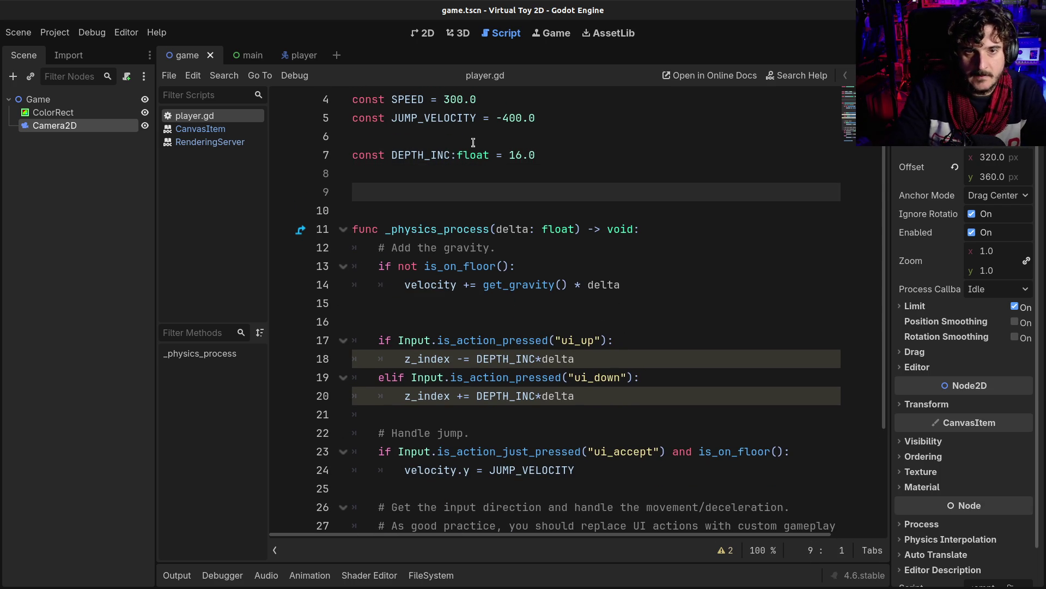
type("DEPTH_BUFFER")
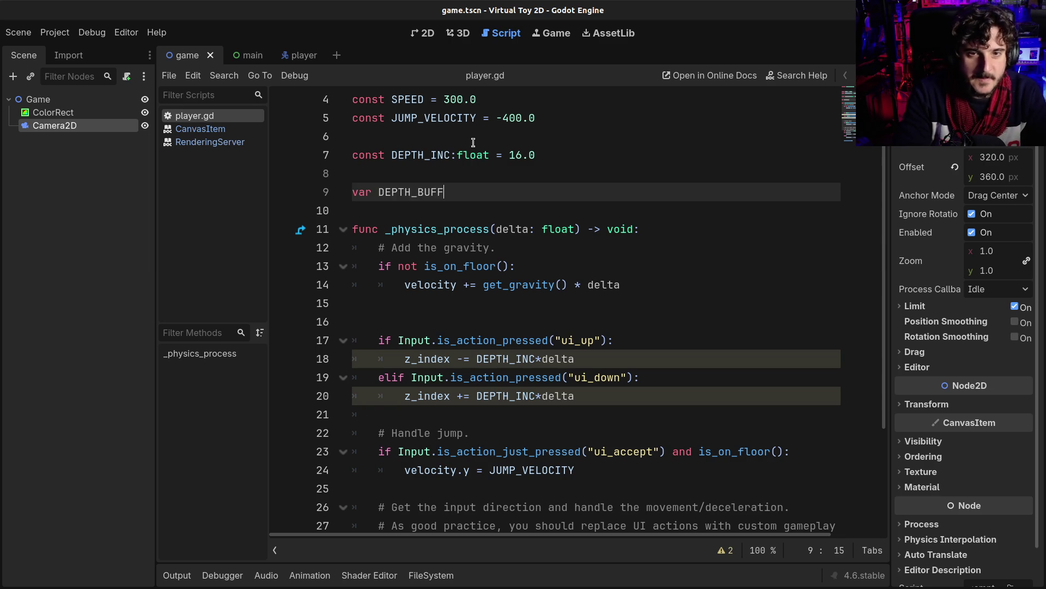
type(":float = ")
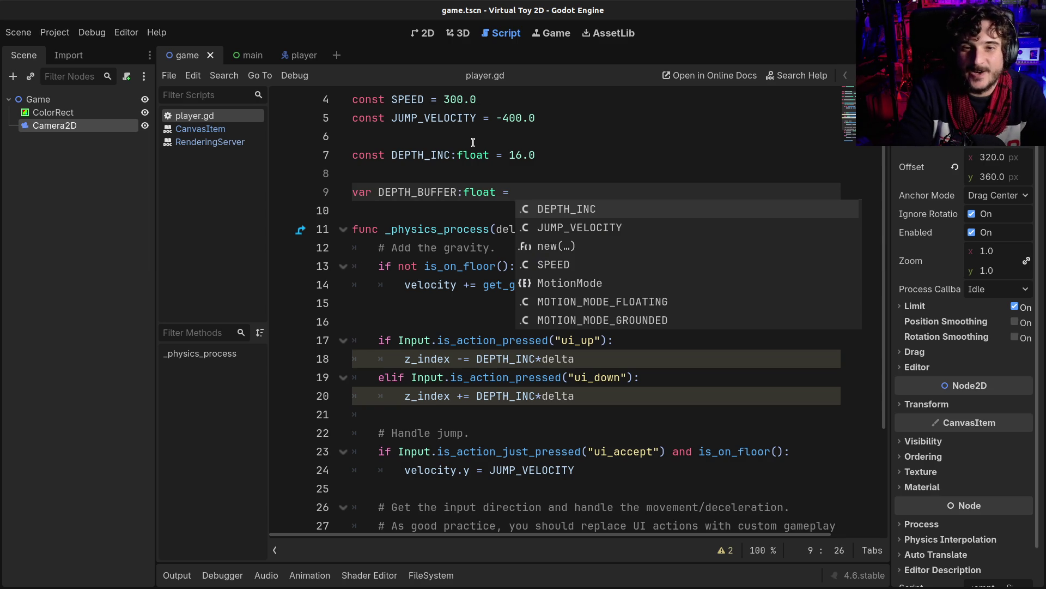
type("0.0")
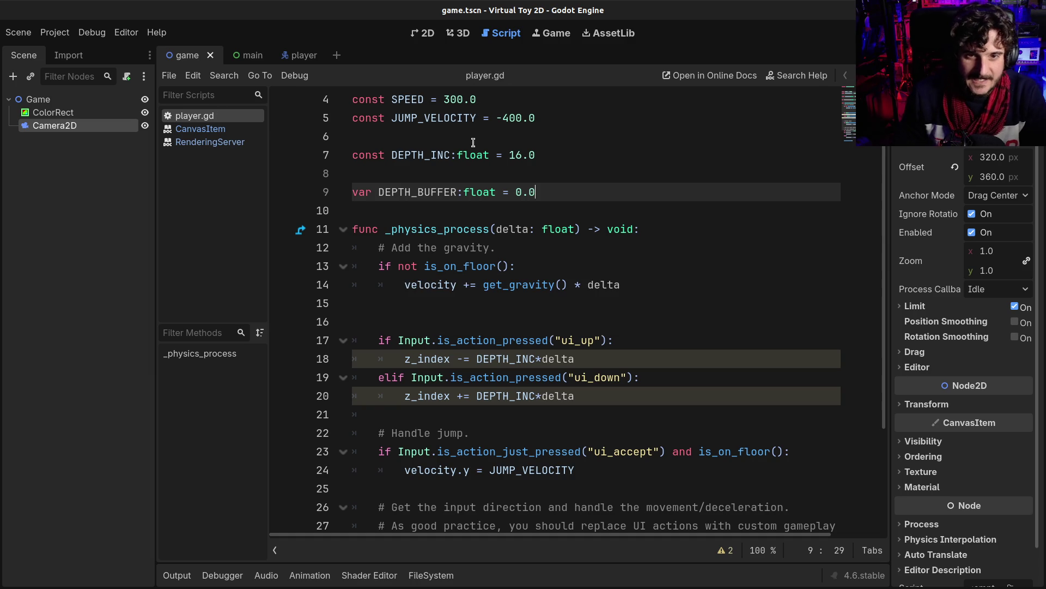
Open an empty line inside the ui_up branch after its condition on line 17.
left_click(425, 339)
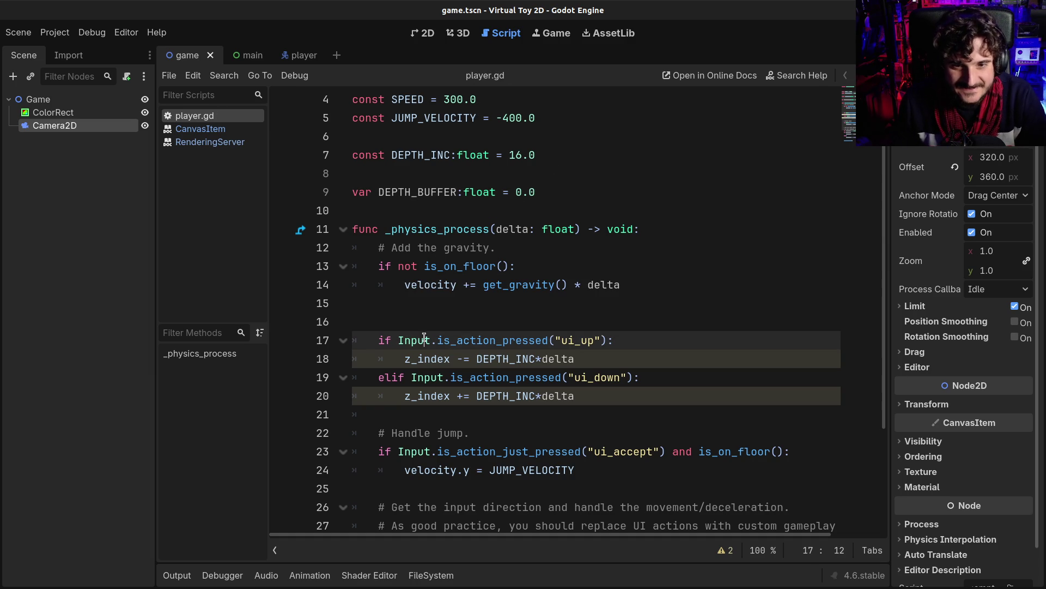
left_click(628, 338)
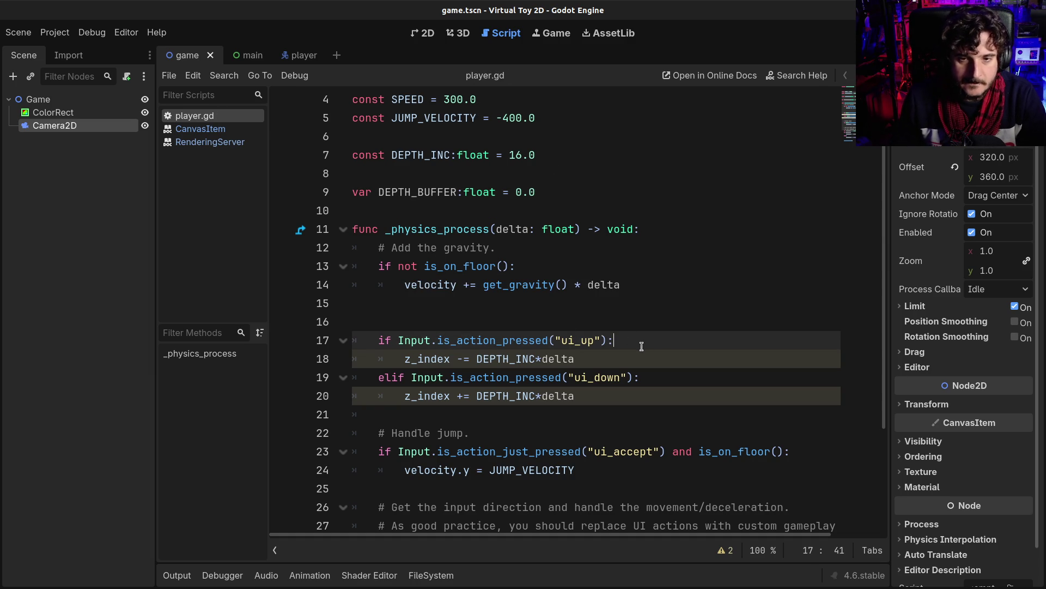
key("Return")
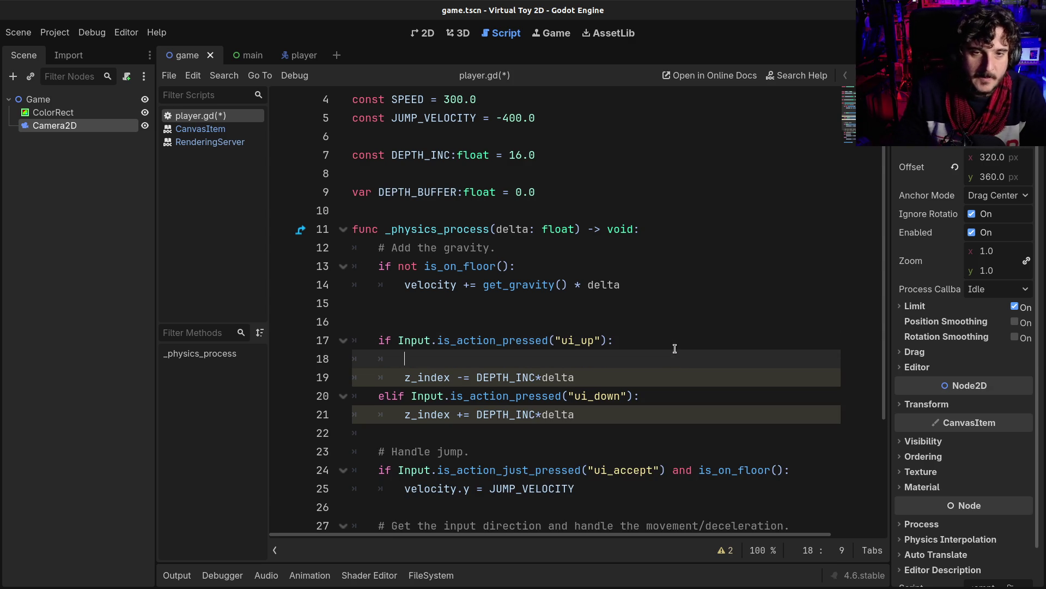
Rename the variable to lowercase depth_buffer and save player.gd.
double_click(404, 192)
type("DE")
key("BackSpace")
key("BackSpace")
type("depth_buffer")
key("ctrl+s")
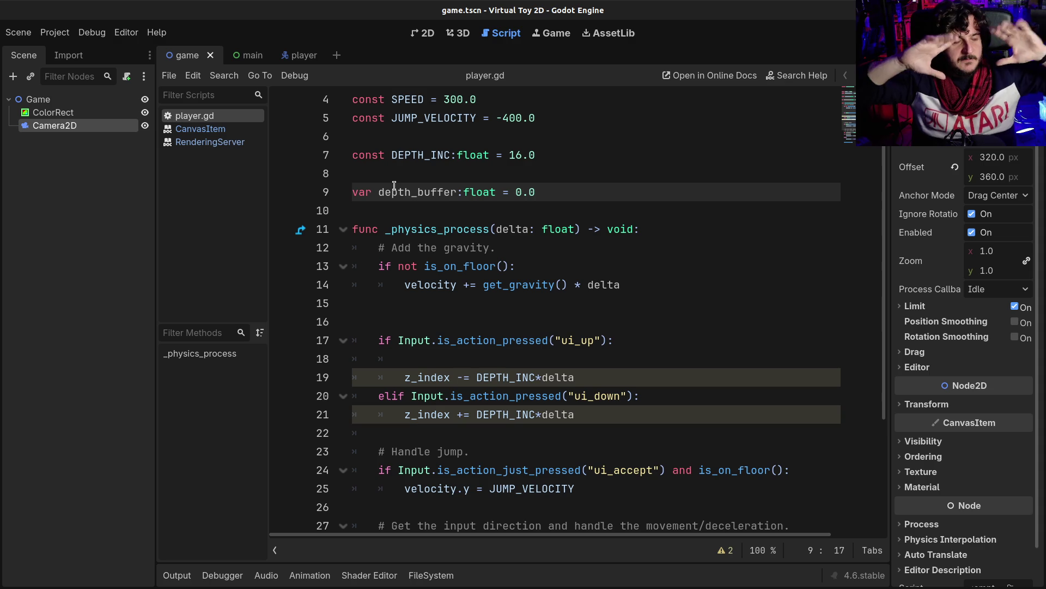
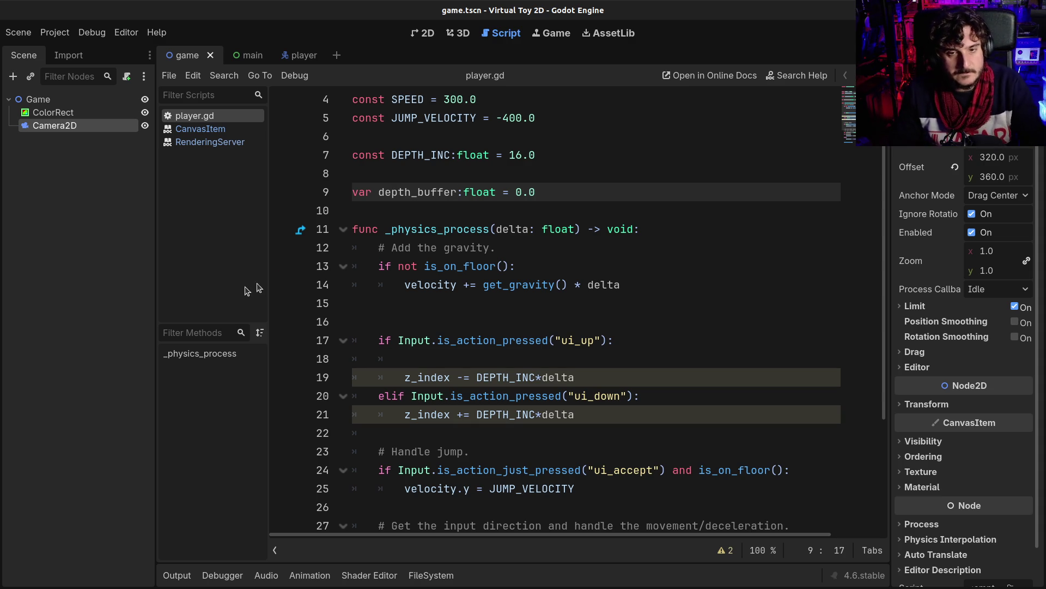
Start a new depth_buffer statement inside the ui_up branch using autocomplete.
left_click(494, 359)
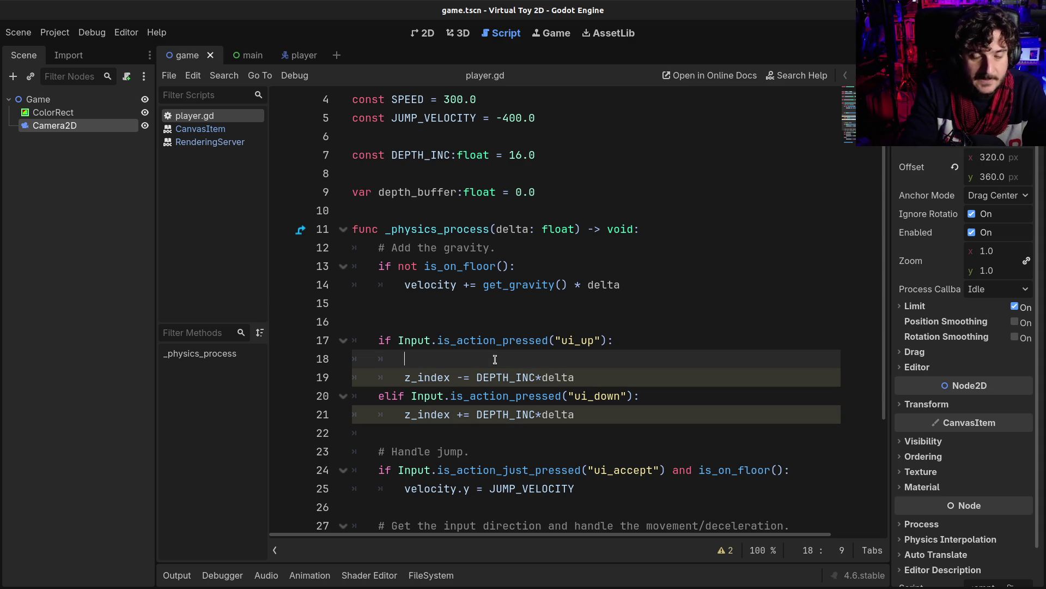
type("de")
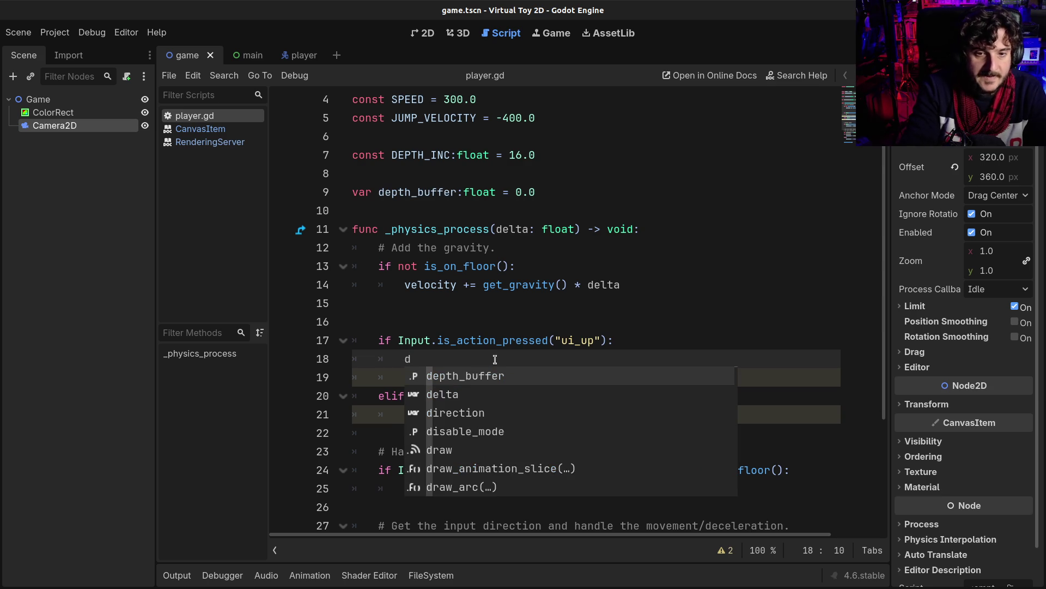
key("Return")
scroll(495, 360, "down", 2)
scroll(477, 322, "up", 1)
Copy '-= DEPTH_INC*delta' from the z_index line and paste it after depth_buffer.
left_click(476, 322)
left_click(457, 321)
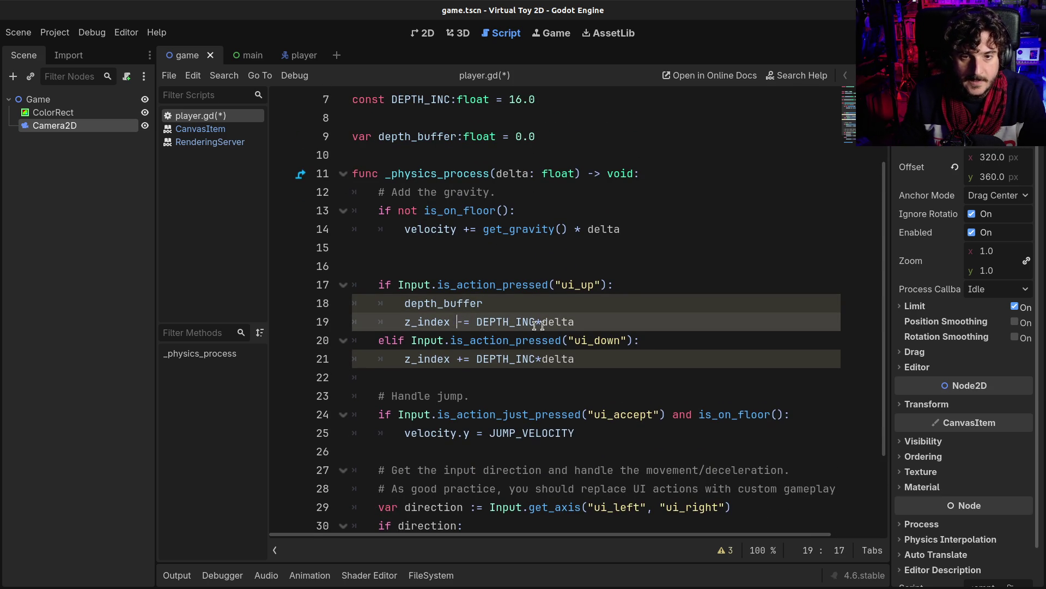
left_click(574, 321, "shift")
key("ctrl+c")
left_click(539, 304)
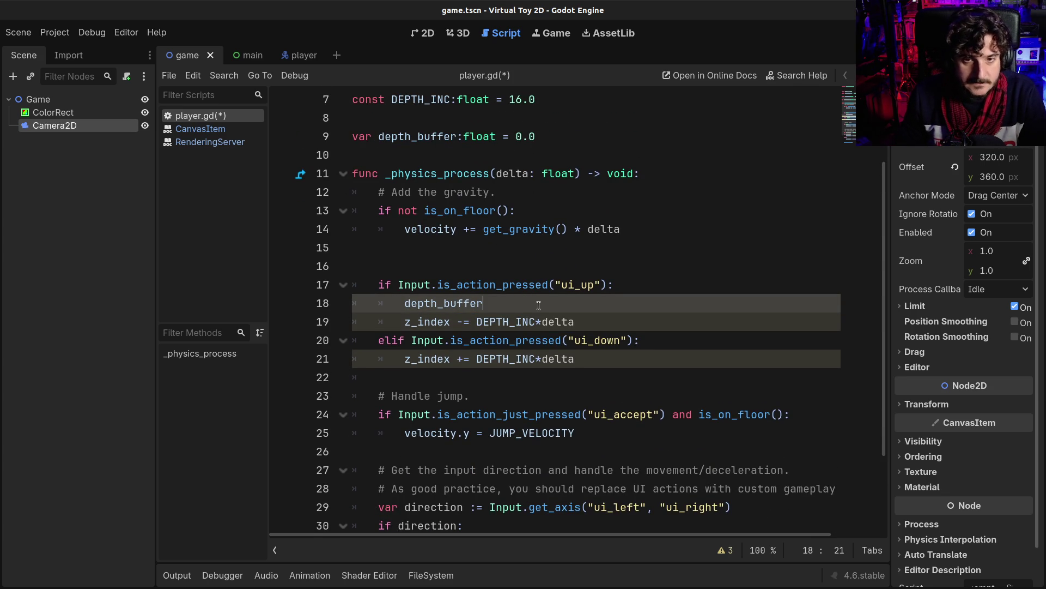
key("ctrl+v")
left_click(538, 303)
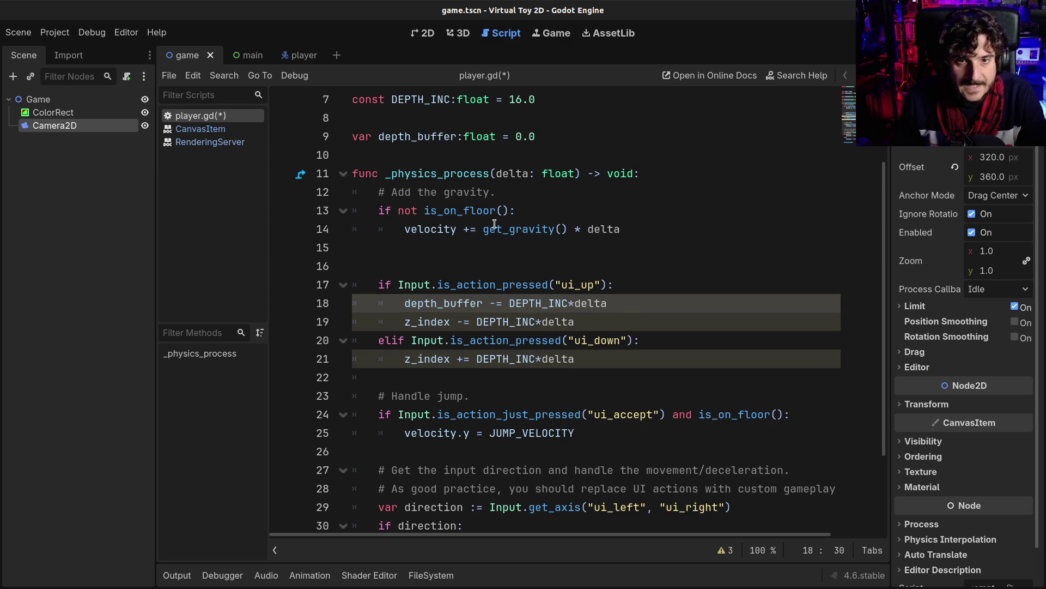
scroll(511, 267, "up", 2)
left_click(572, 246)
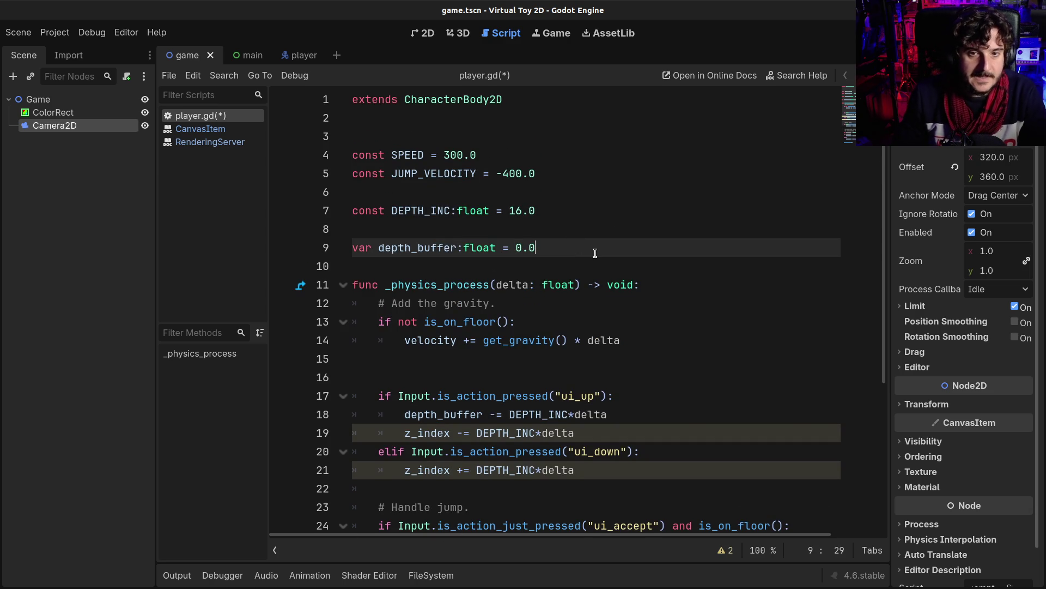
Declare a _ready() -> void function below the depth_buffer declaration.
key("Return")
key("Return")
type("funf")
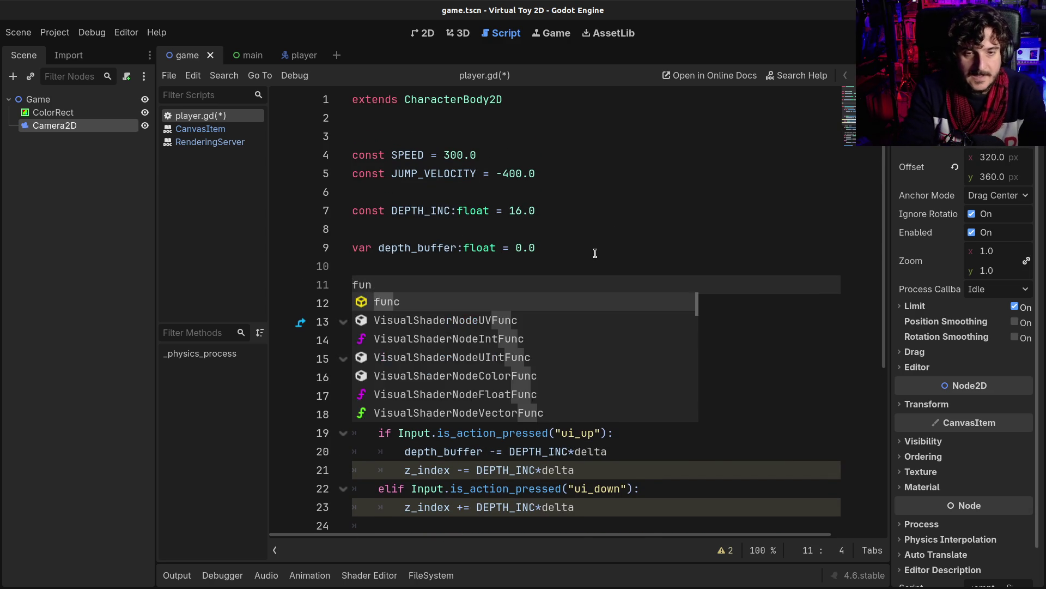
key("shift+Home")
key("BackSpace")
type("fu")
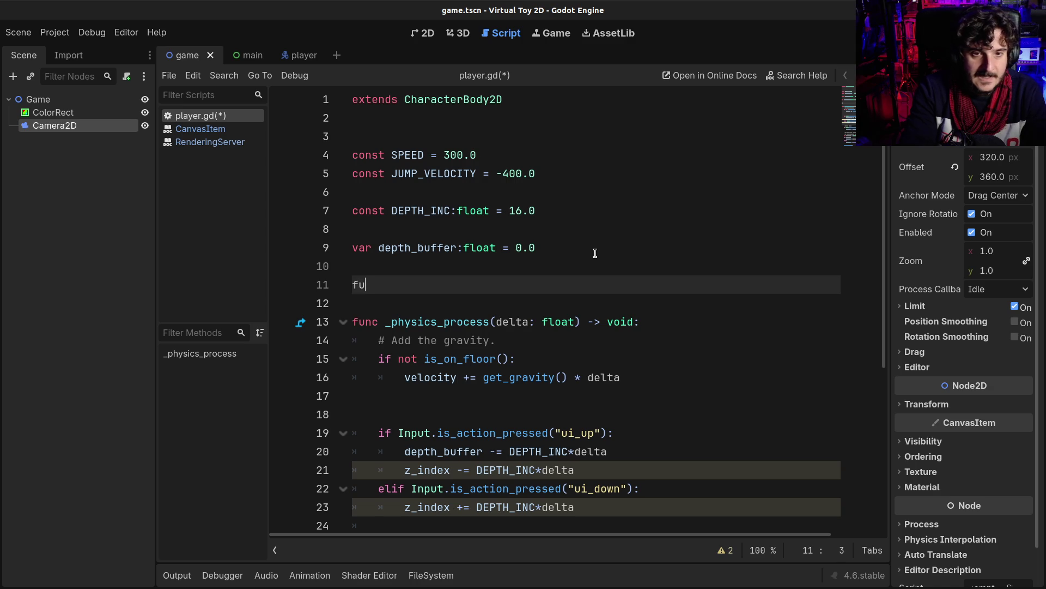
type("nc _rea")
key("Return")
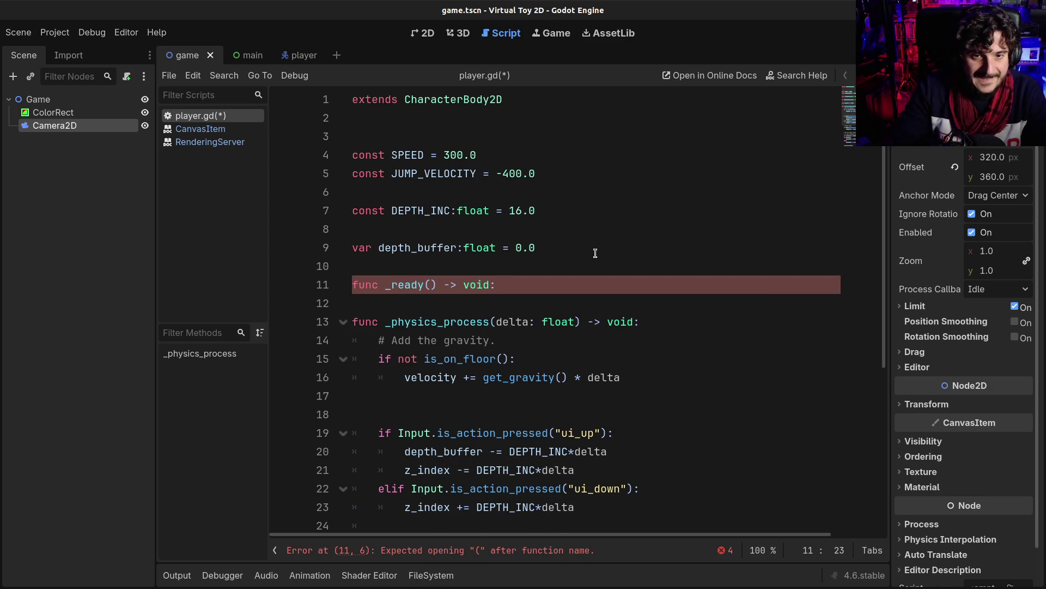
left_click(949, 456)
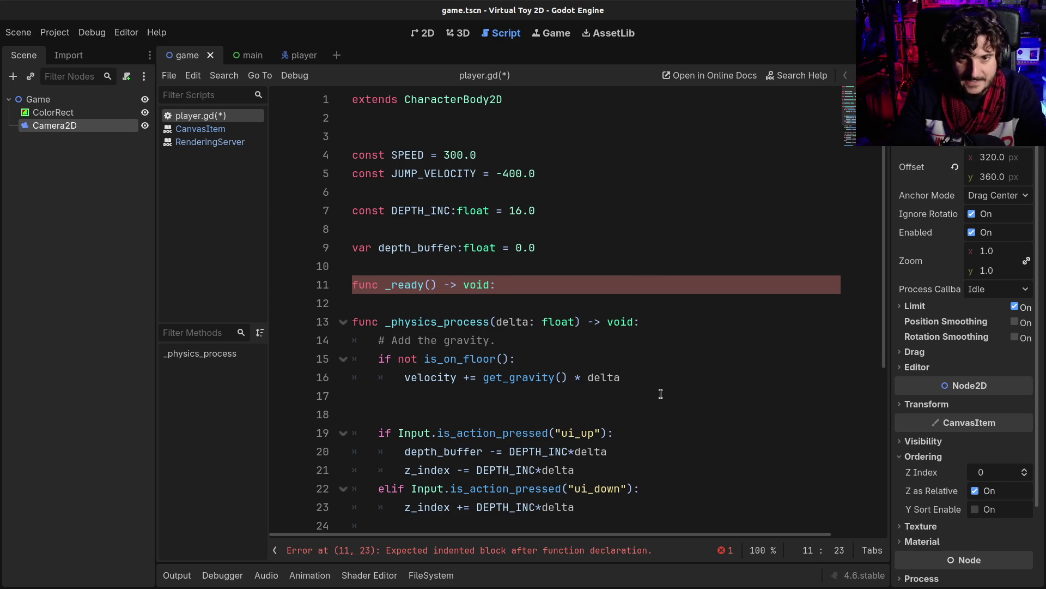
Write depth_buffer = float(z_index) as the _ready body and save player.gd.
key("Return")
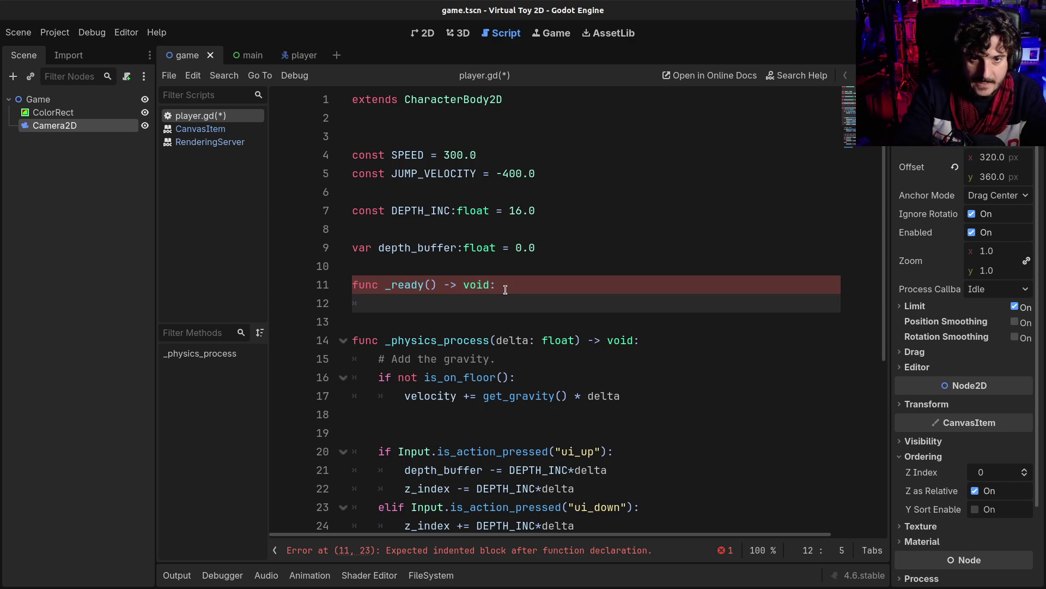
type("de")
key("Return")
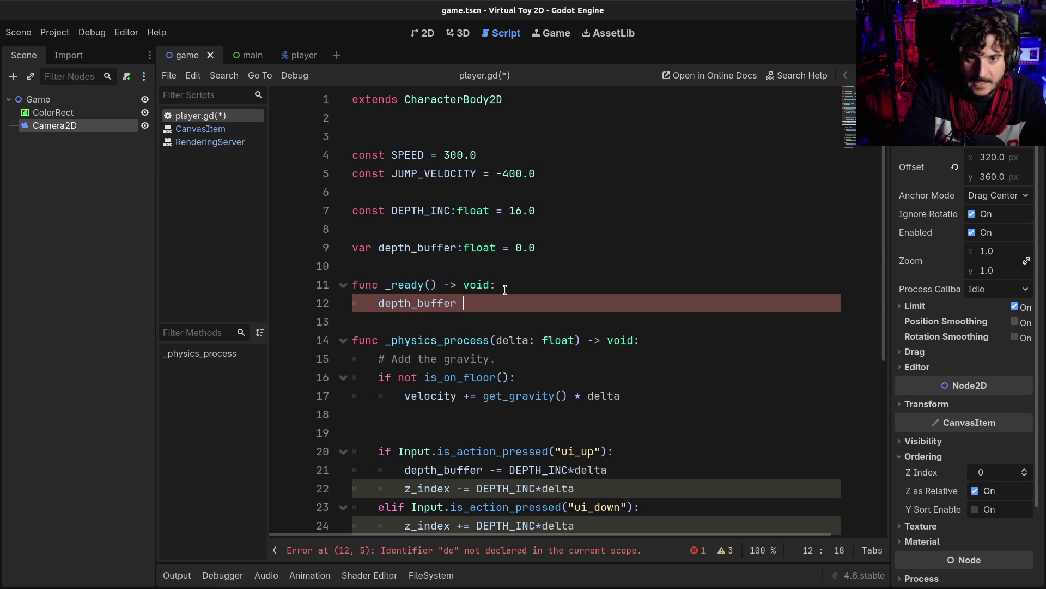
type("= f")
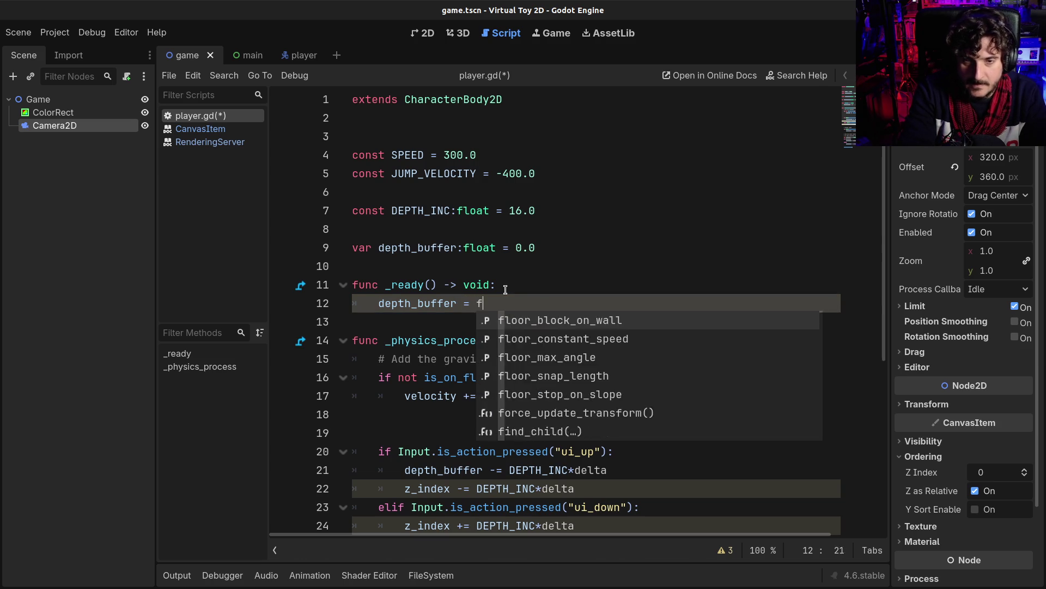
type("loat(z")
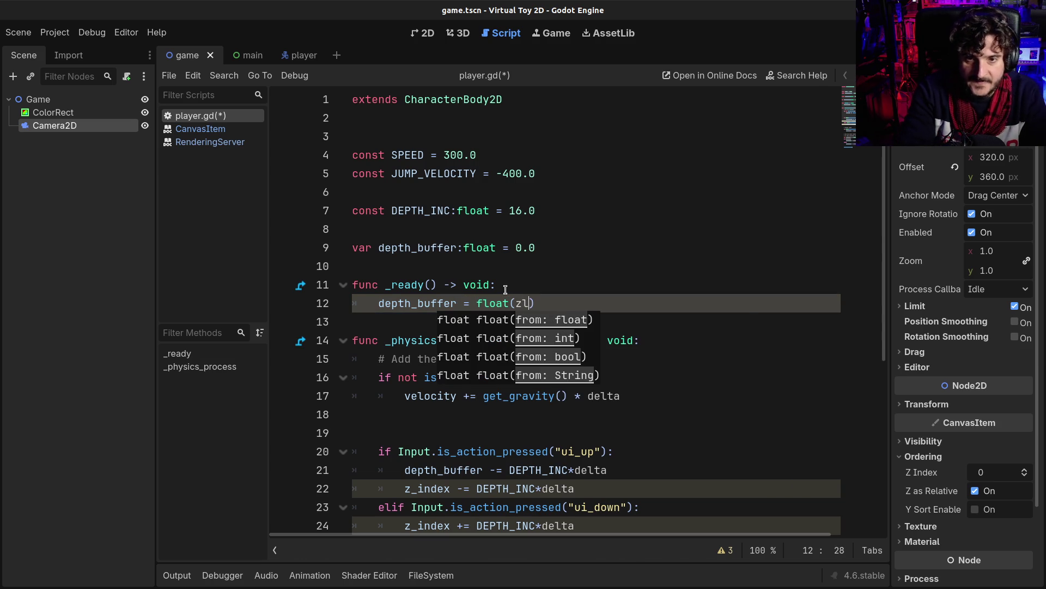
type("_")
key("Down")
key("Return")
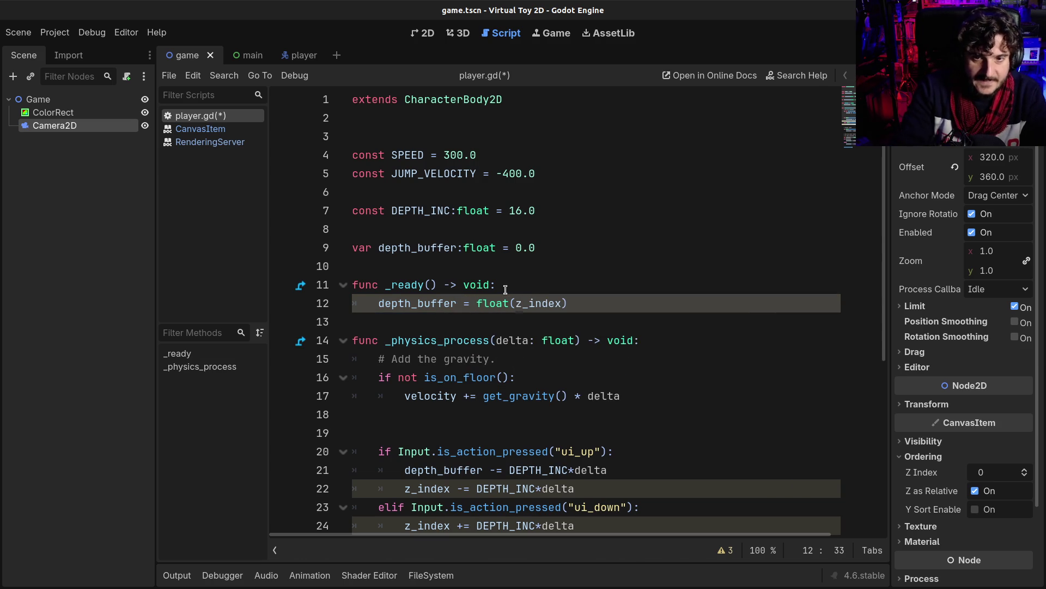
type(")")
key("Down")
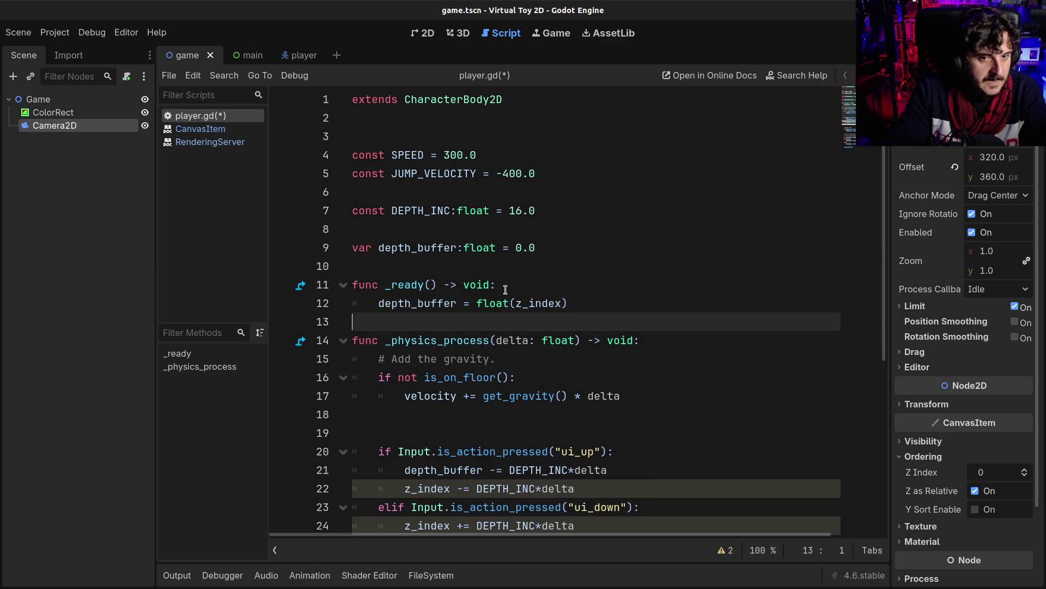
key("Return")
key("ctrl+s")
scroll(515, 432, "down", 1)
scroll(514, 432, "down", 1)
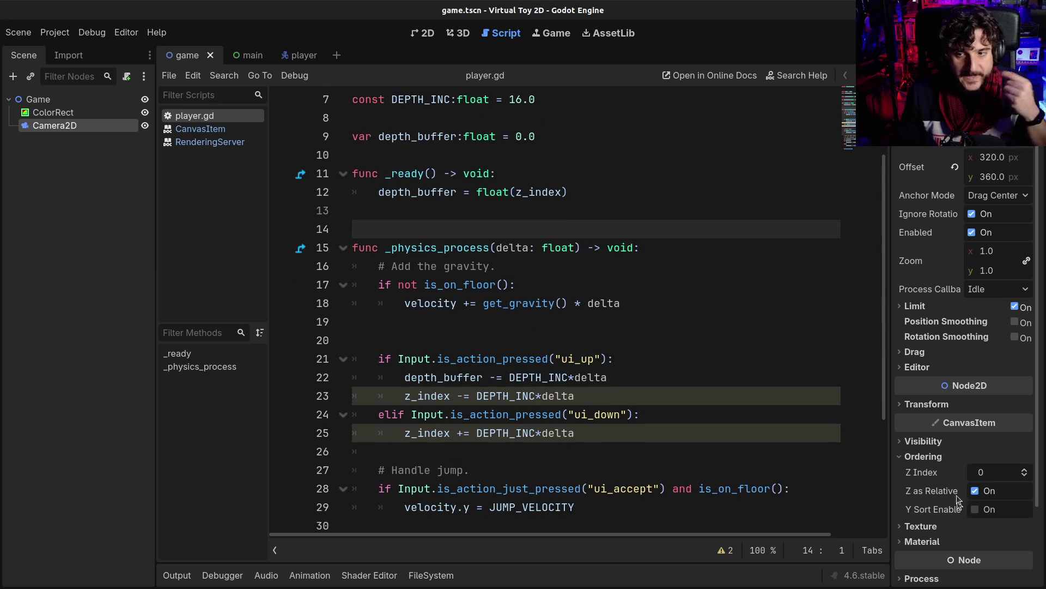
Rewrite the ui_up z_index line as z_index = int(depth_buffer).
mouse_move(965, 475)
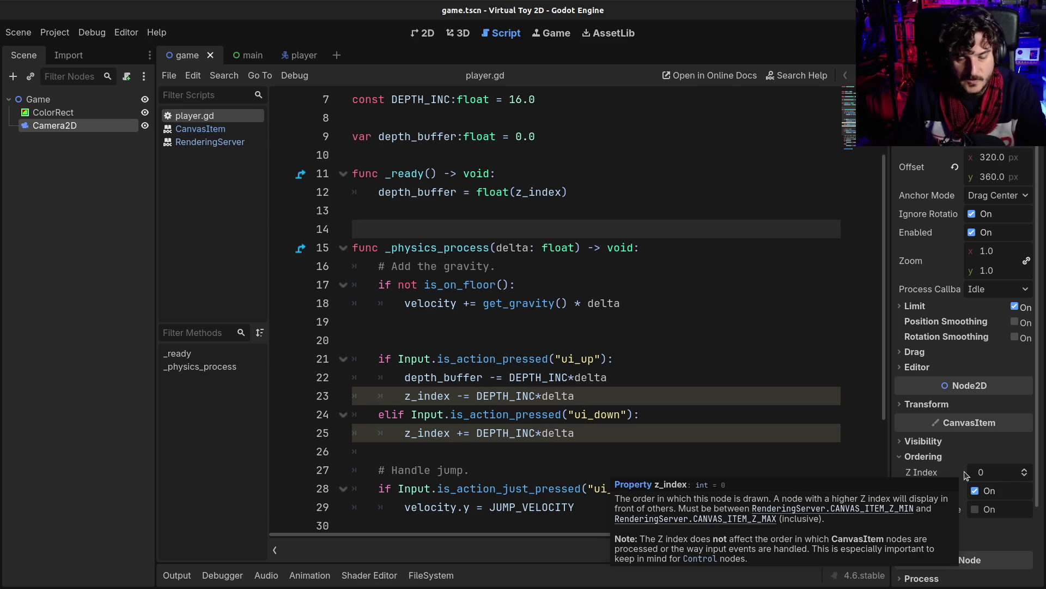
left_click(623, 380)
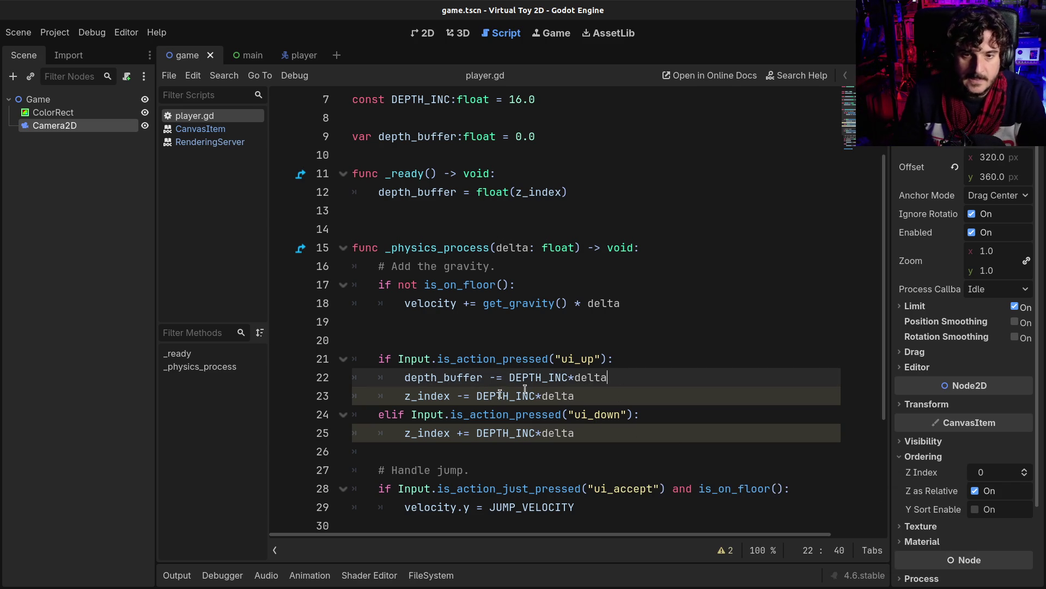
double_click(446, 381)
key("ctrl+c")
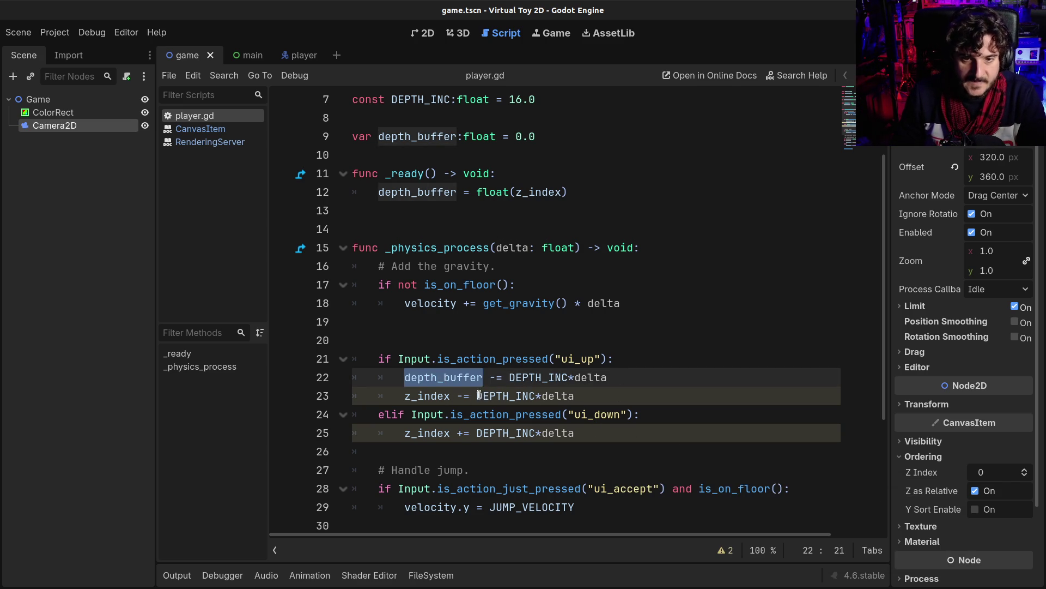
left_click_drag(477, 395, 590, 394)
key("ctrl+v")
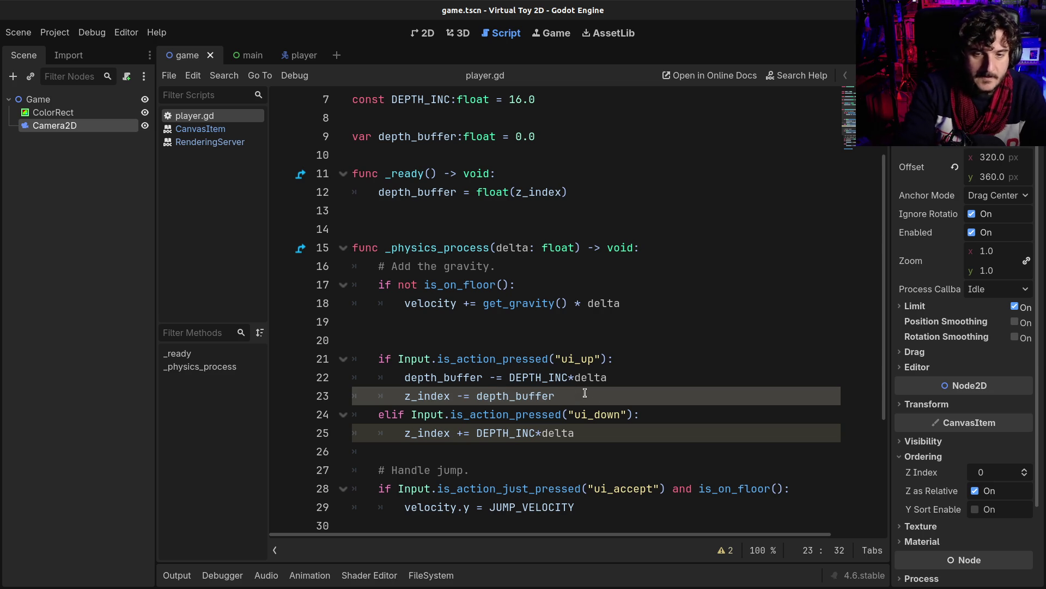
key("ctrl+Left")
type("int(")
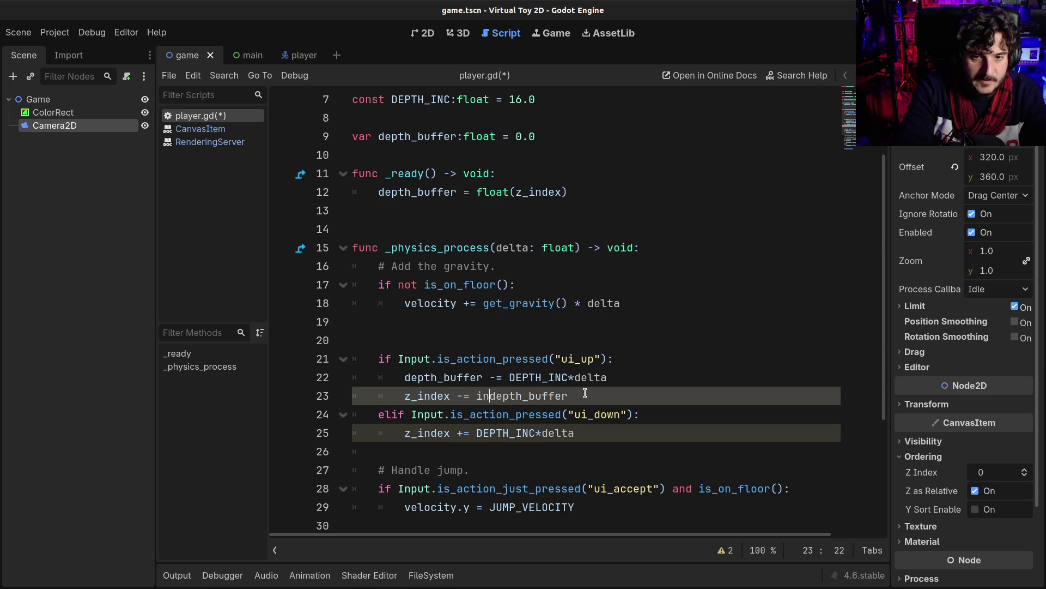
left_click(585, 394)
type(")")
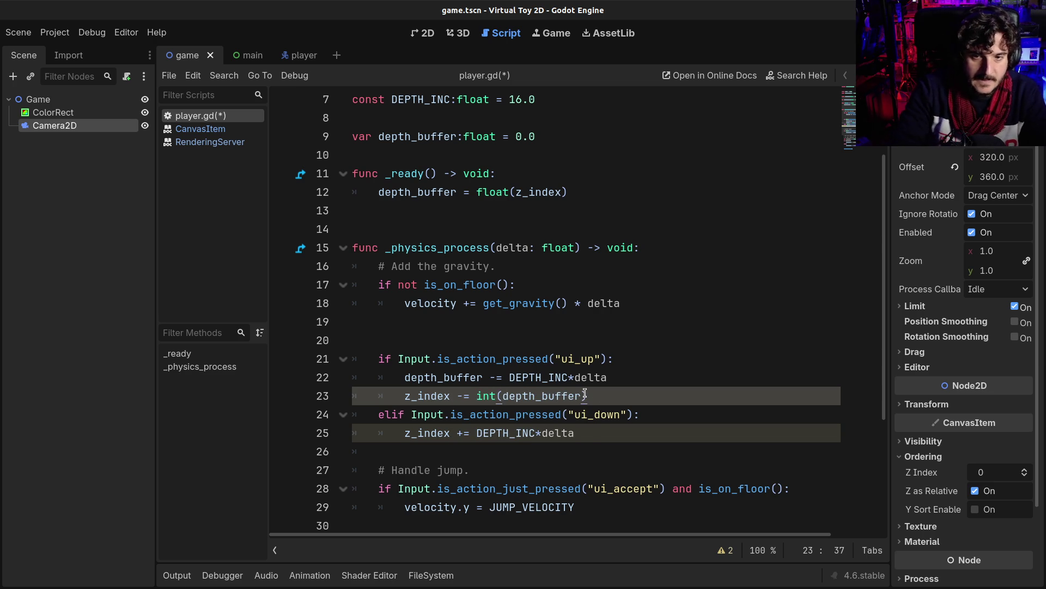
key("Home")
key("ctrl+Right")
key("Right")
key("Delete")
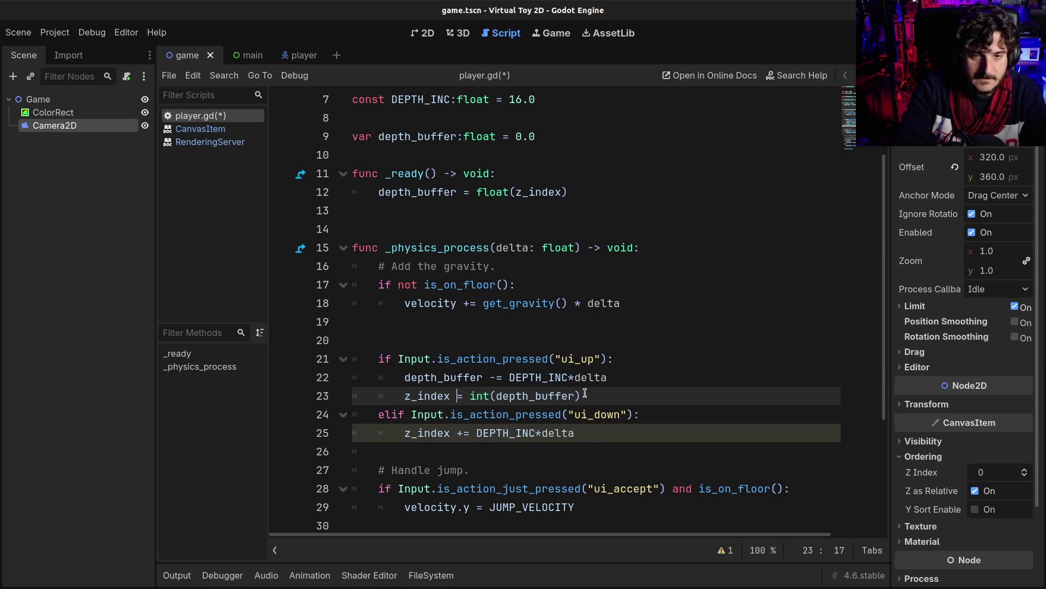
Move the z_index = int(depth_buffer) line below both the ui_up and ui_down branches.
key("End")
key("shift+Home")
key("ctrl+x")
key("Down")
key("Down")
key("Down")
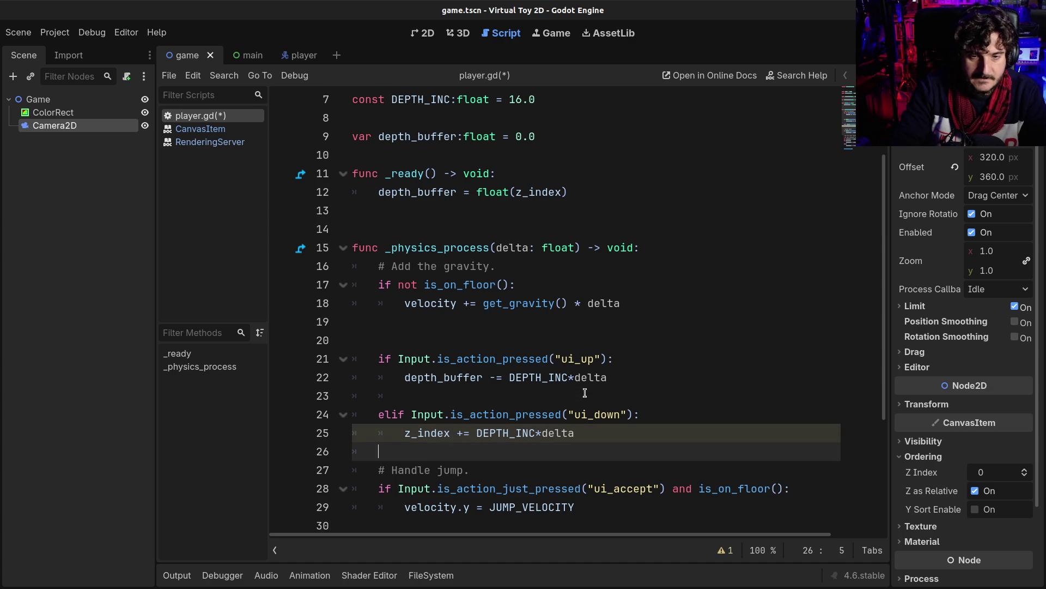
key("Up")
key("End")
key("Return")
key("Return")
key("BackSpace")
key("ctrl+v")
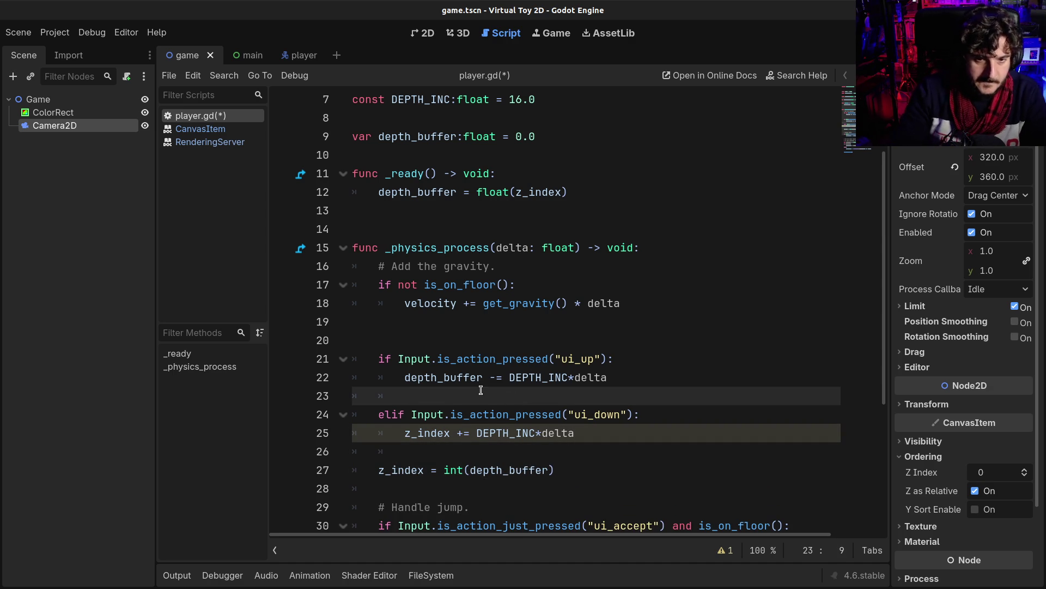
key("BackSpace")
key("BackSpace")
key("BackSpace")
left_click(430, 452)
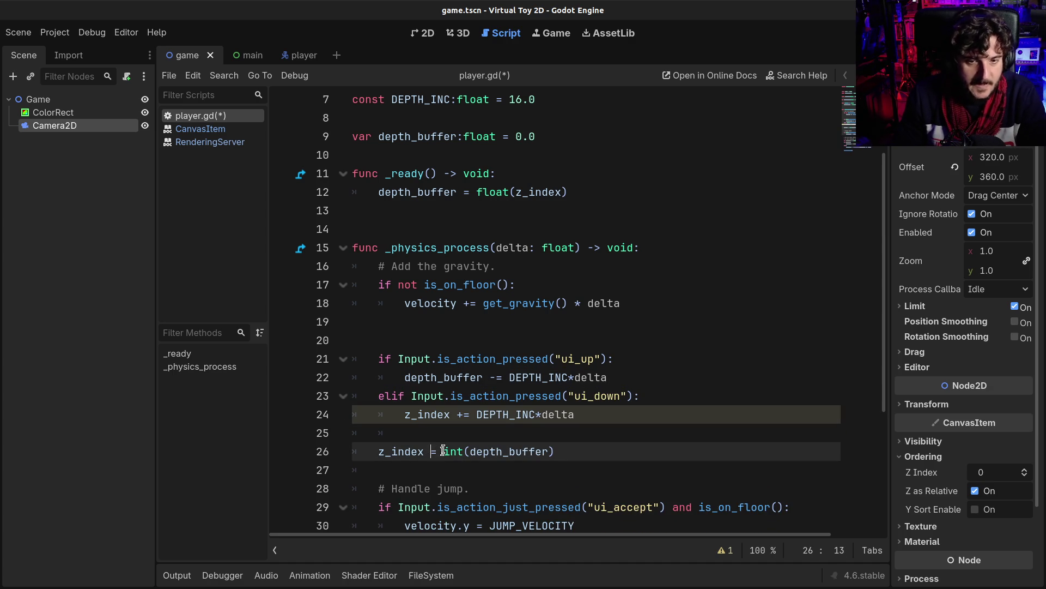
Replace the ui_down z_index line with depth_buffer += DEPTH_INC*delta and save the script.
left_click(406, 377)
left_click(615, 378, "shift")
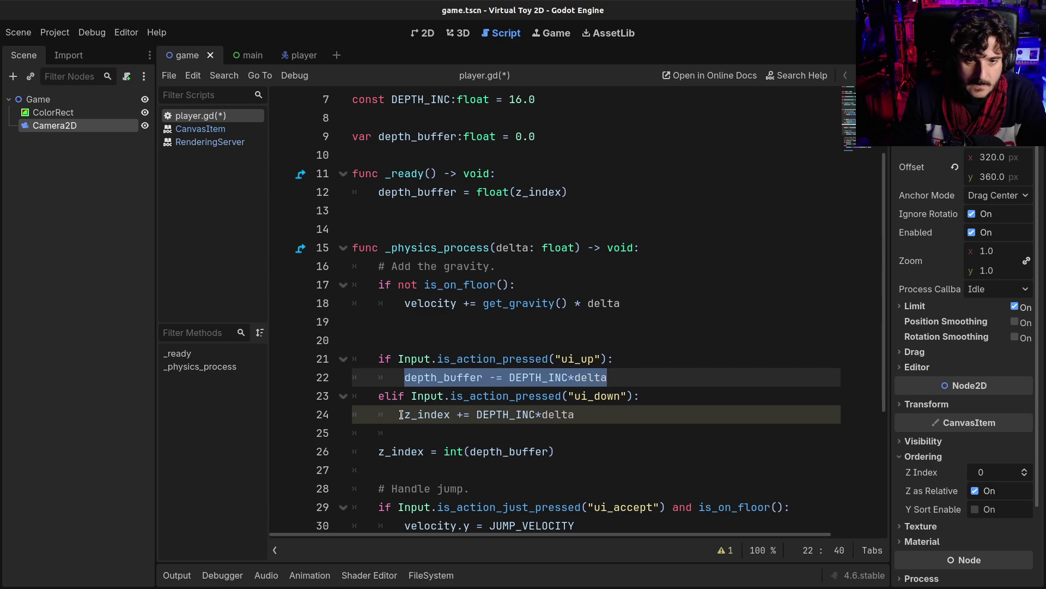
key("ctrl+c")
left_click_drag(404, 414, 578, 414)
key("ctrl+v")
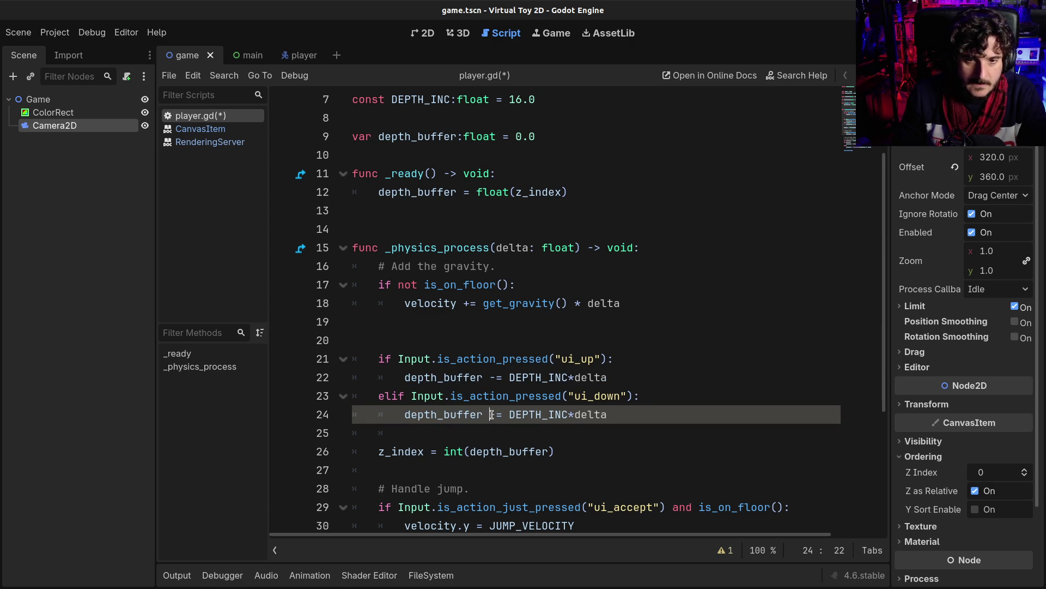
key("Delete")
type("+")
key("ctrl+s")
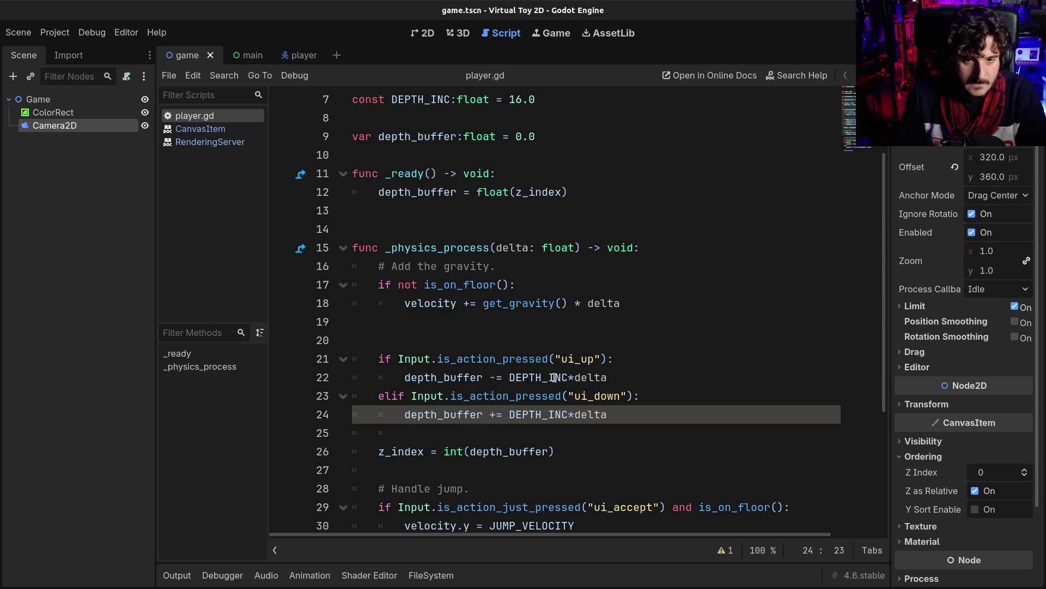
Review the depth-handling lines 21–26 of player.gd.
scroll(555, 378, "down", 2)
left_click(547, 340)
left_click(537, 285)
left_click(548, 338)
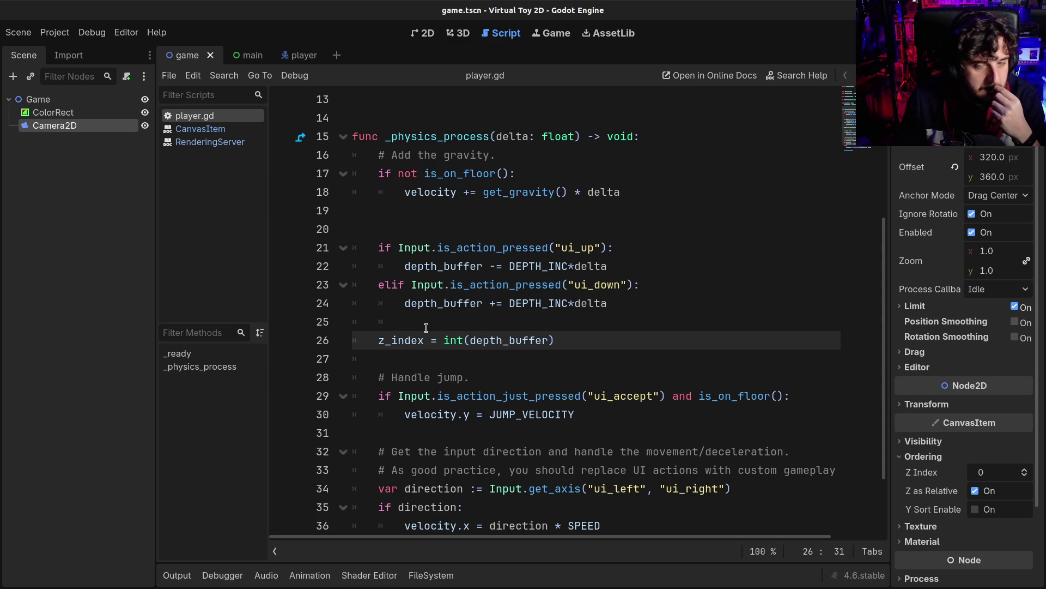
left_click(426, 326)
mouse_move(419, 248)
left_mouse_down()
mouse_move(425, 322)
mouse_move(464, 333)
left_mouse_up()
left_click(463, 334)
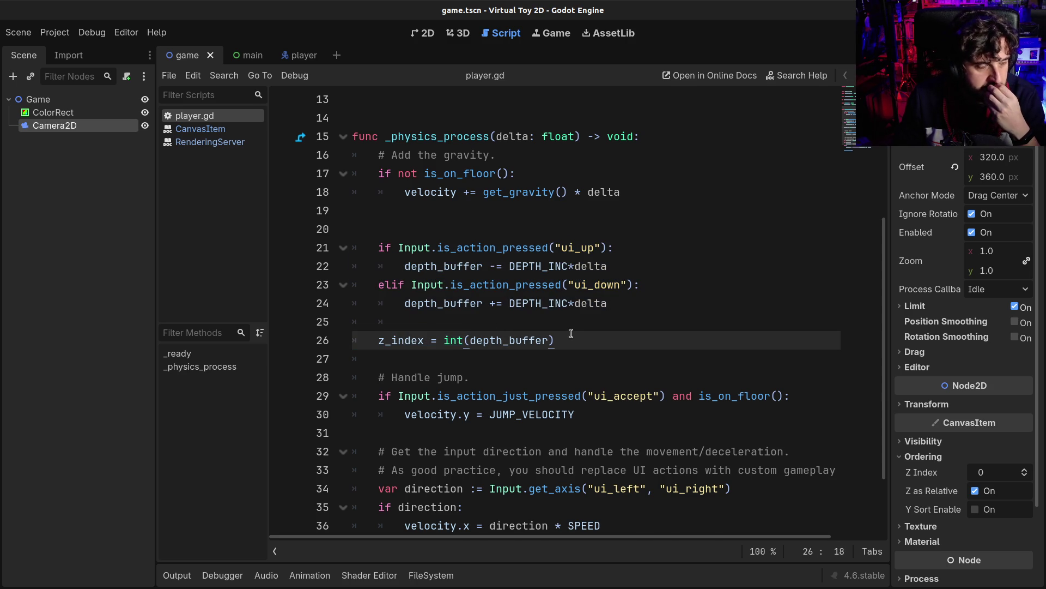
scroll(570, 333, "up", 2)
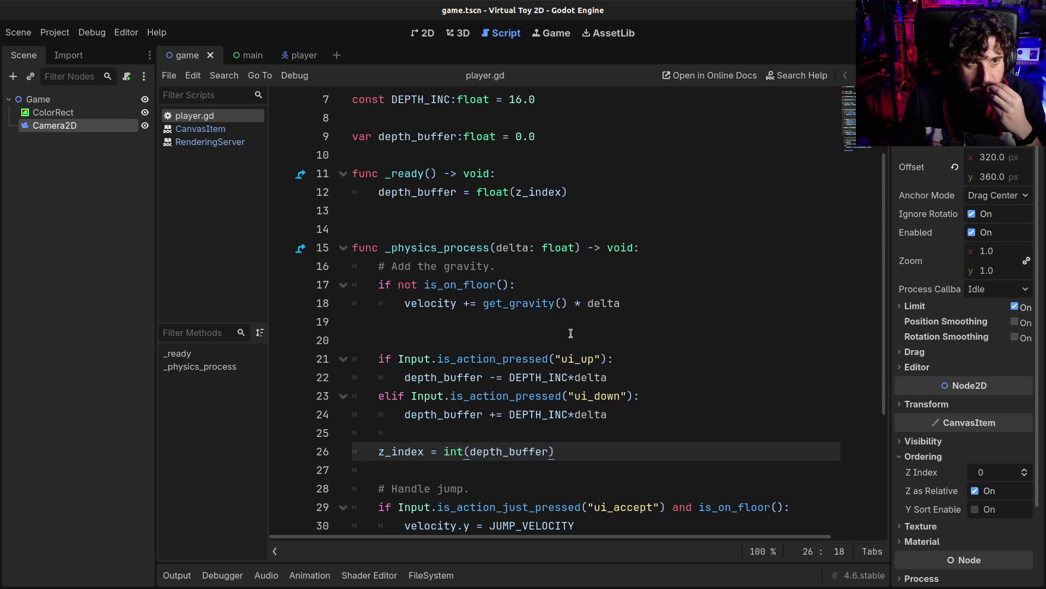
scroll(570, 333, "down", 2)
double_click(399, 338)
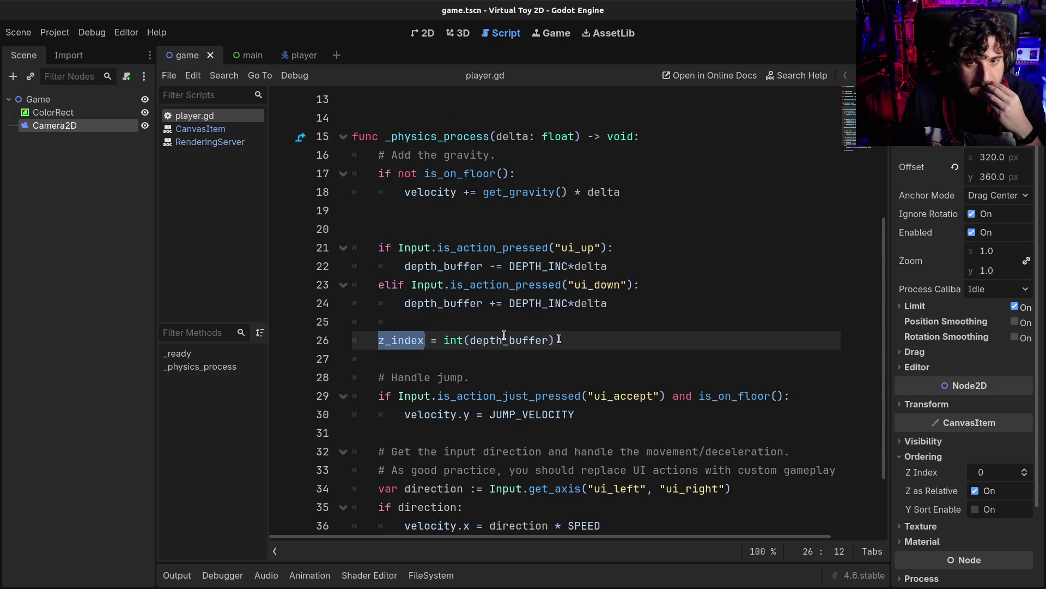
scroll(563, 339, "up", 1)
mouse_move(508, 393)
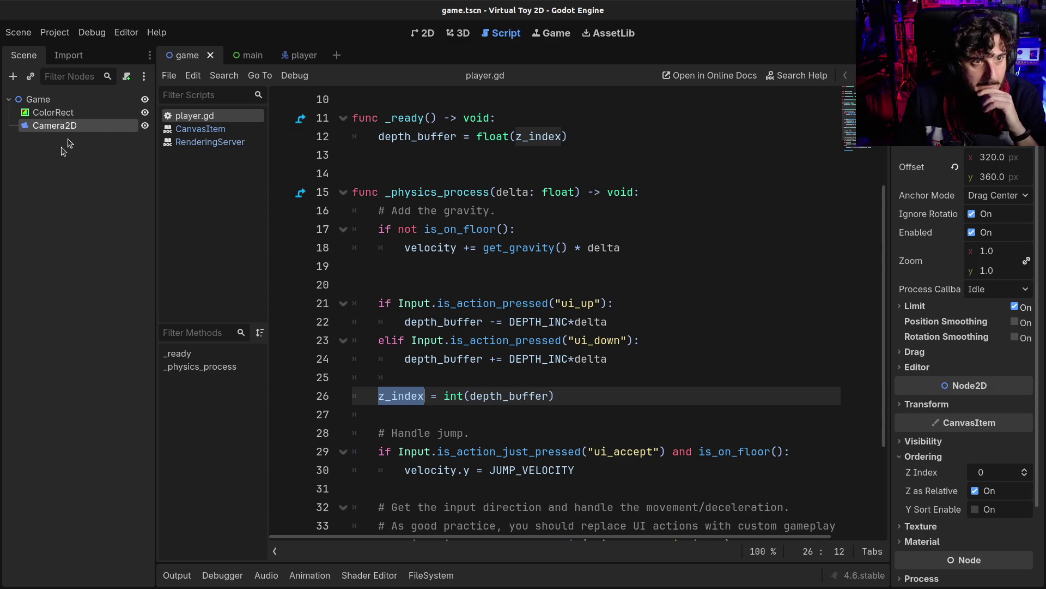
Switch from the script to the game.tscn scene tab.
left_click(57, 166)
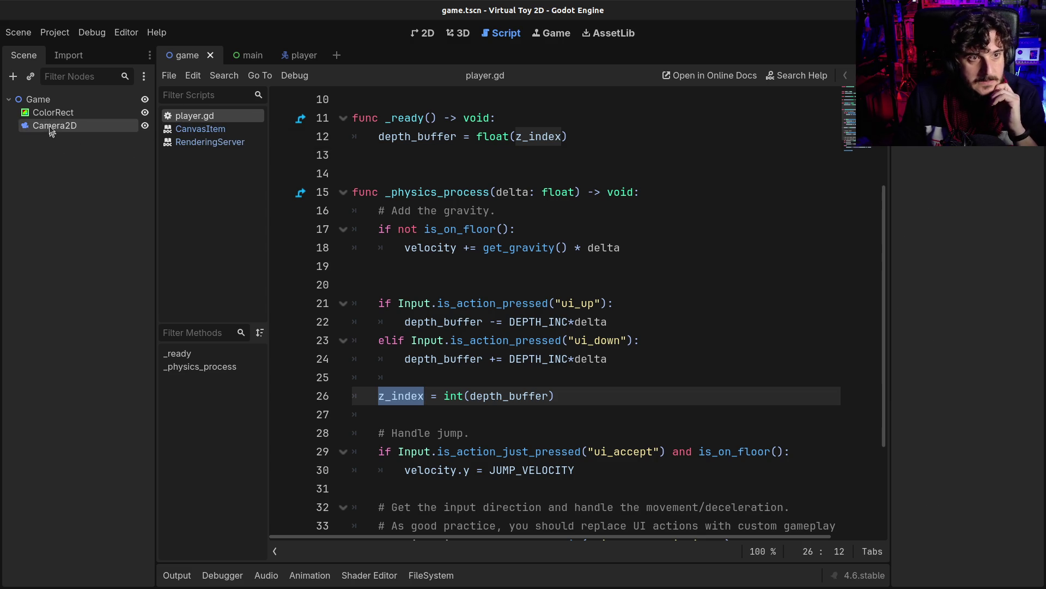
left_click(297, 55)
key("ctrl+shift+Tab")
key("ctrl+shift+Tab")
Show the game scene on the 2D canvas and select the Game root node.
left_click(458, 33)
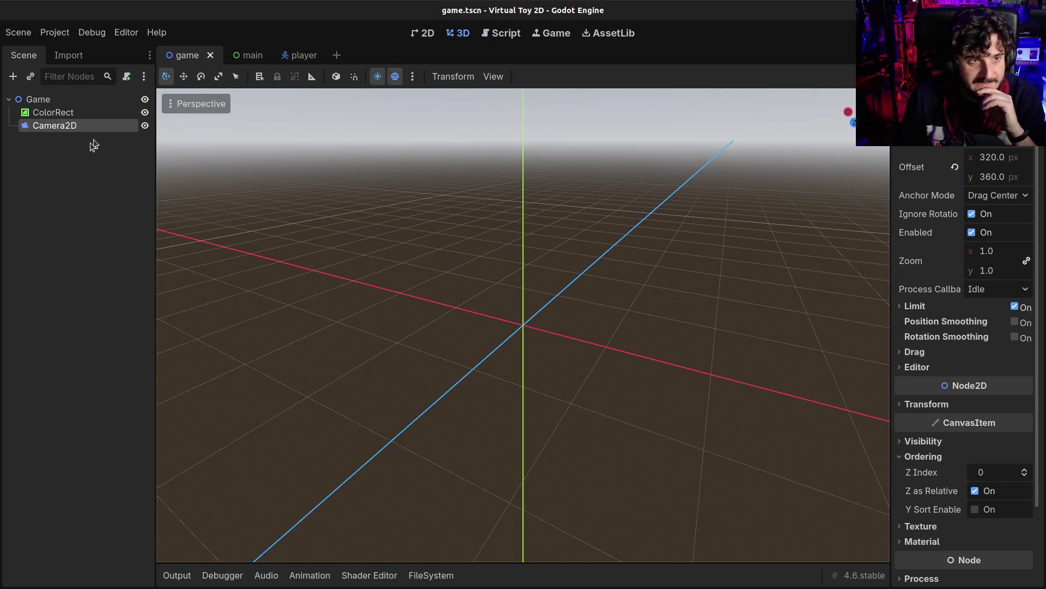
left_click(422, 34)
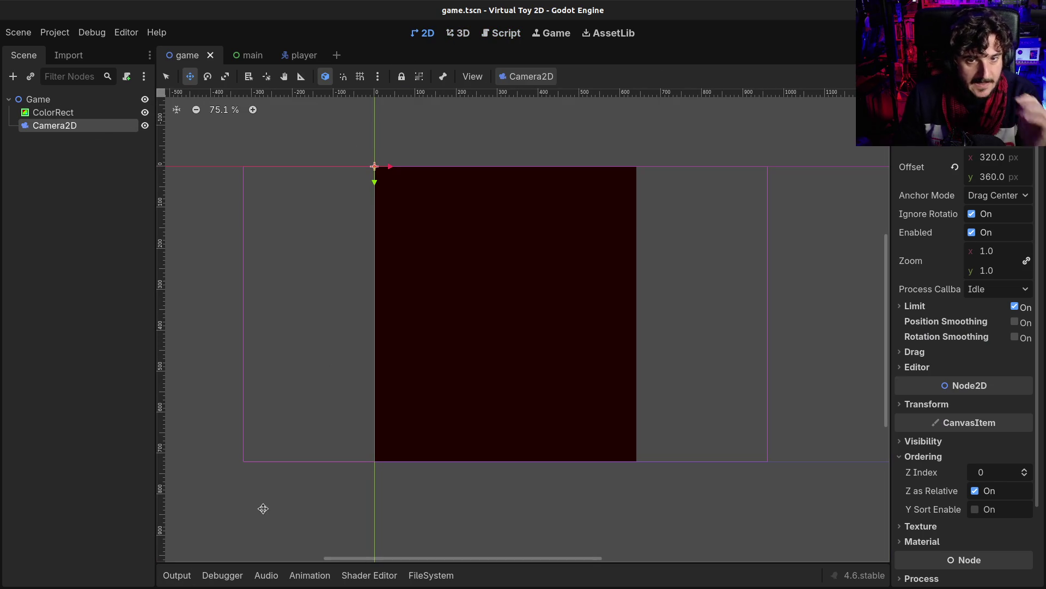
left_click(184, 580)
left_click(185, 581)
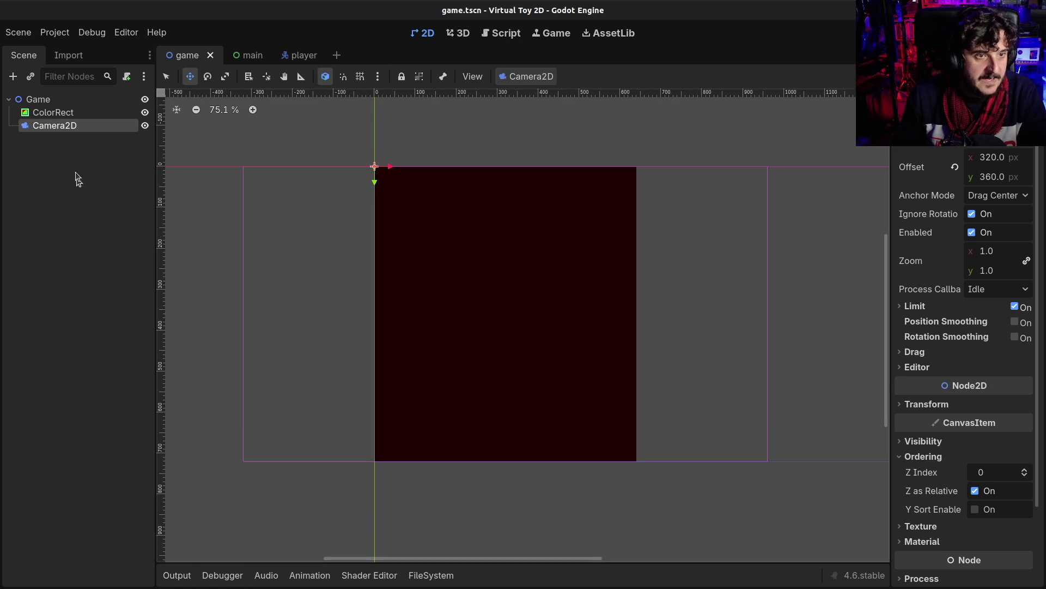
left_click(49, 113)
left_click(51, 100)
Add a new ColorRect (ColorRect2) under Game and expand its Layout settings.
key("ctrl+a")
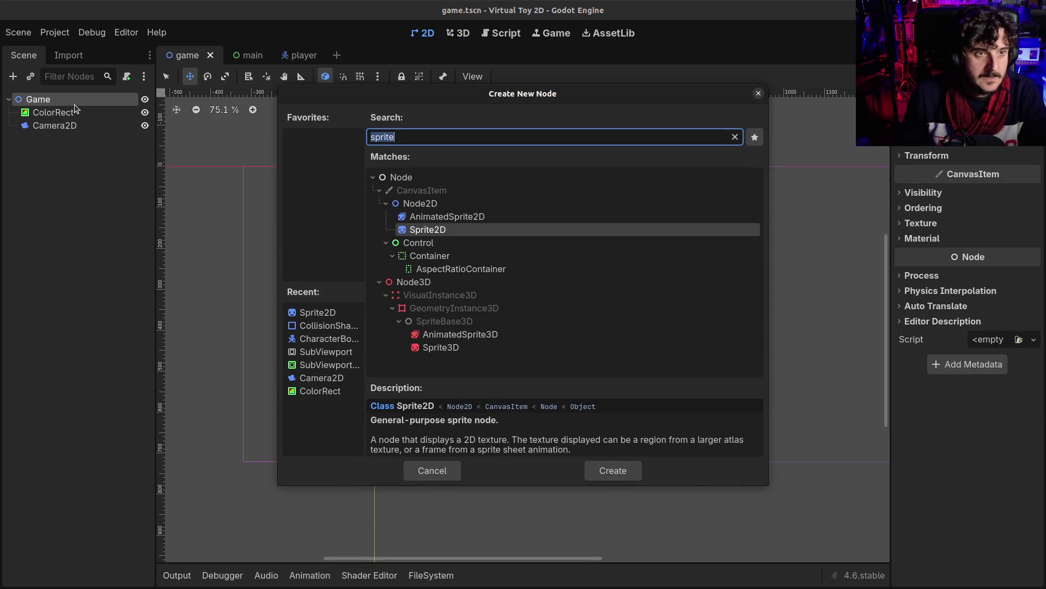
type("color")
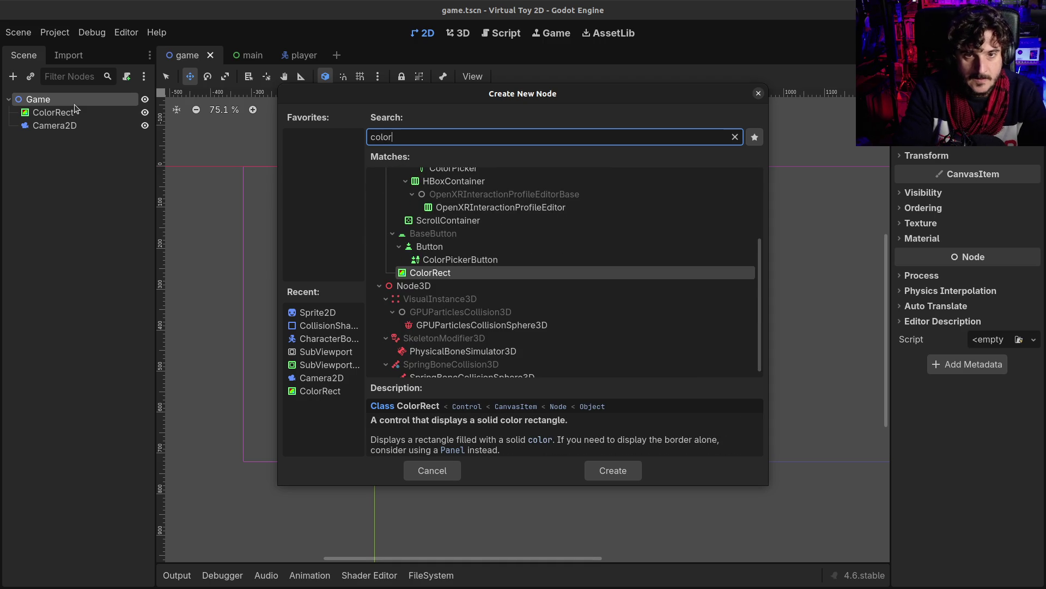
key("Return")
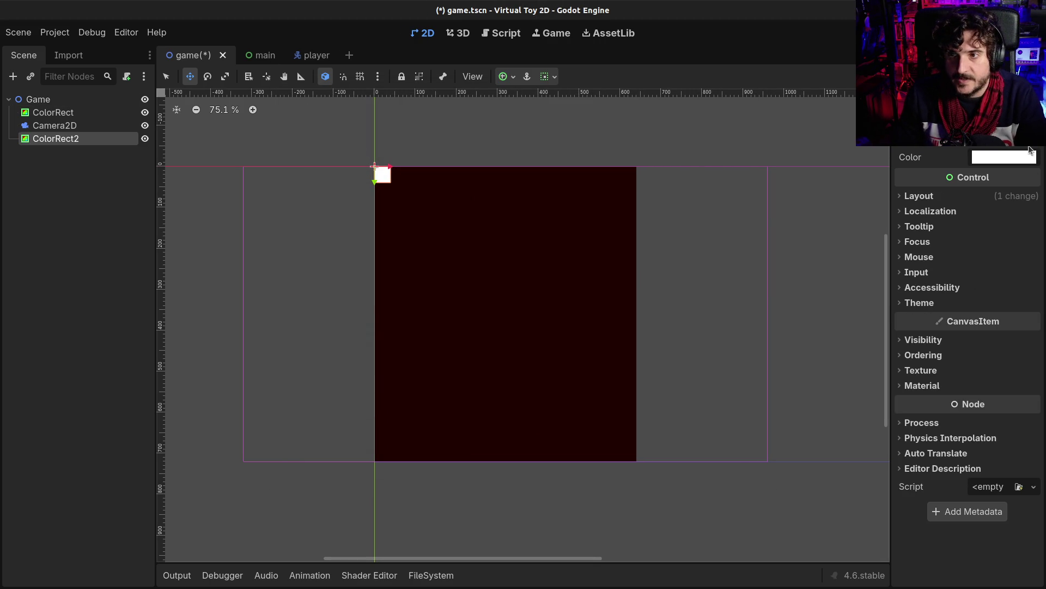
left_click(966, 195)
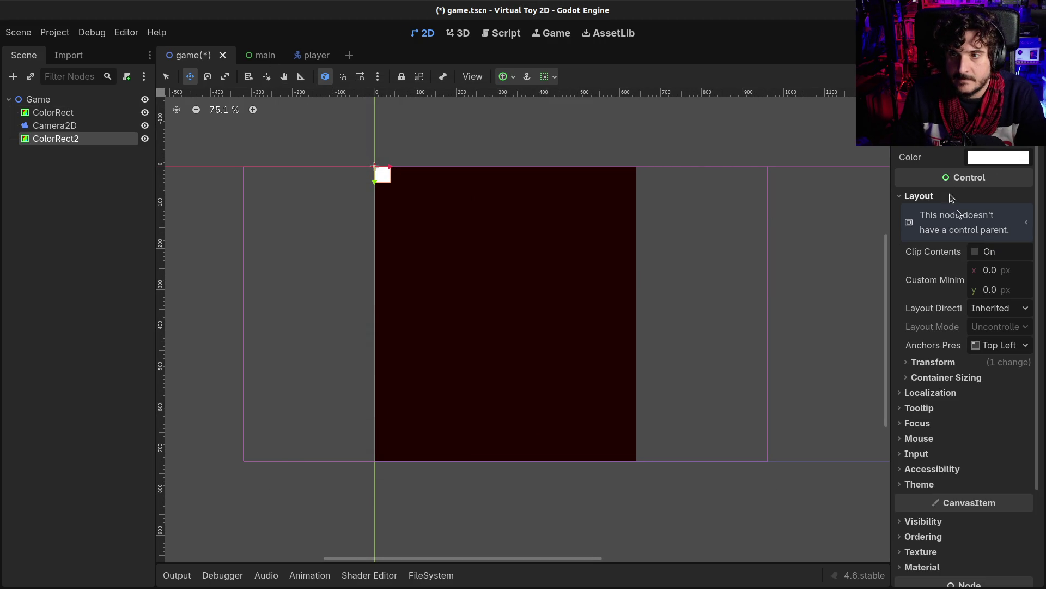
left_click(989, 270)
type("1280/2")
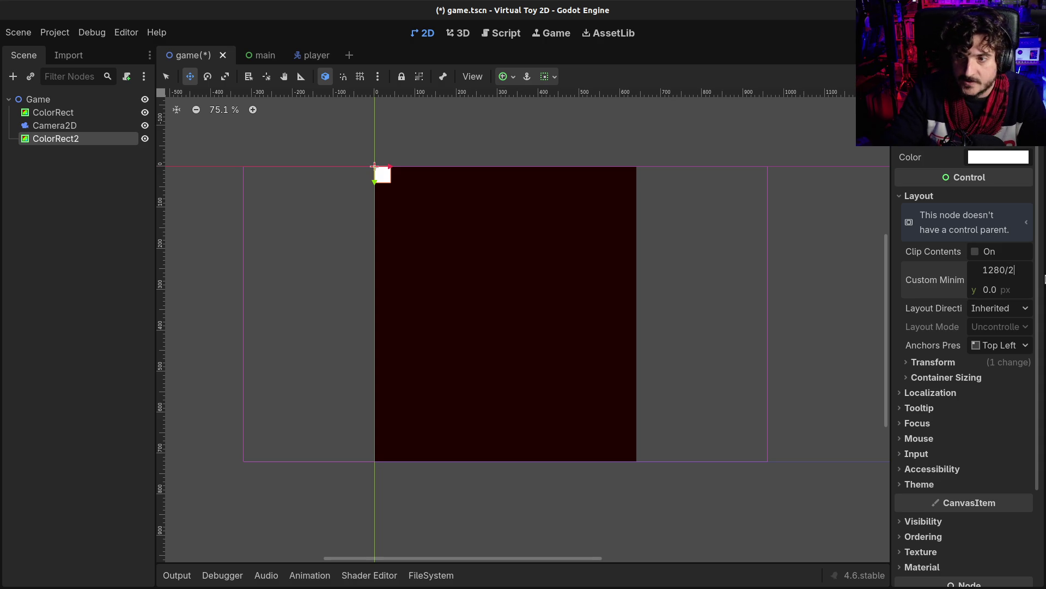
Set the rectangle's custom minimum width to 640 and rename it Floor.
key("Return")
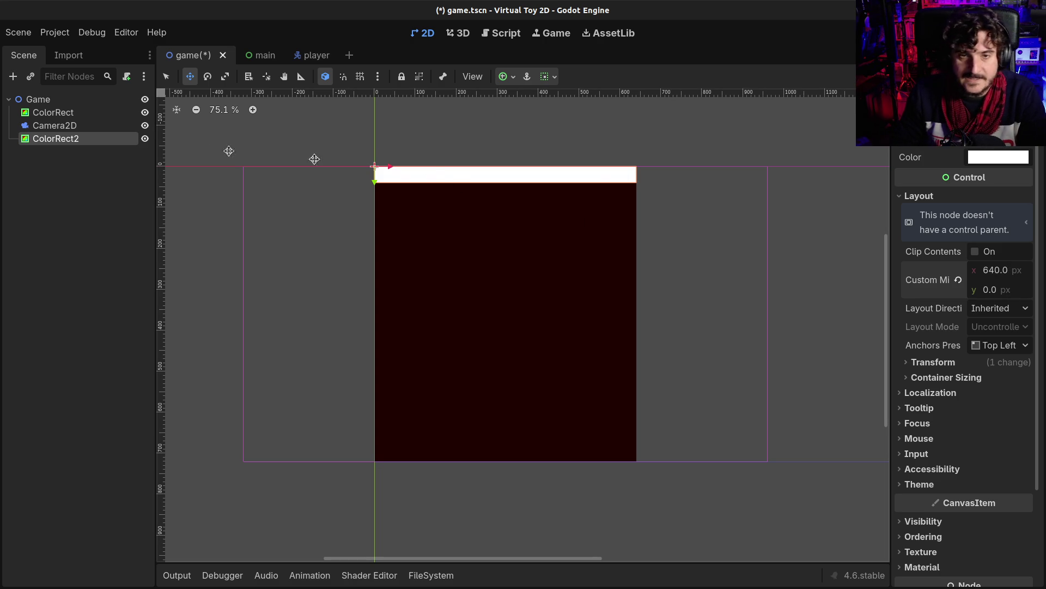
double_click(42, 140)
type("Floo")
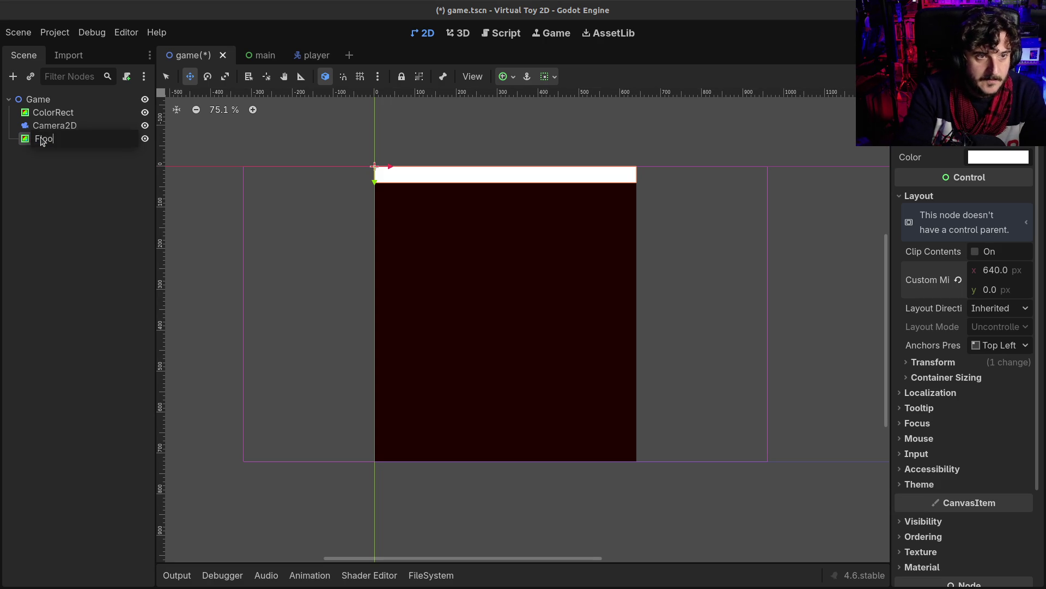
type("r")
key("Return")
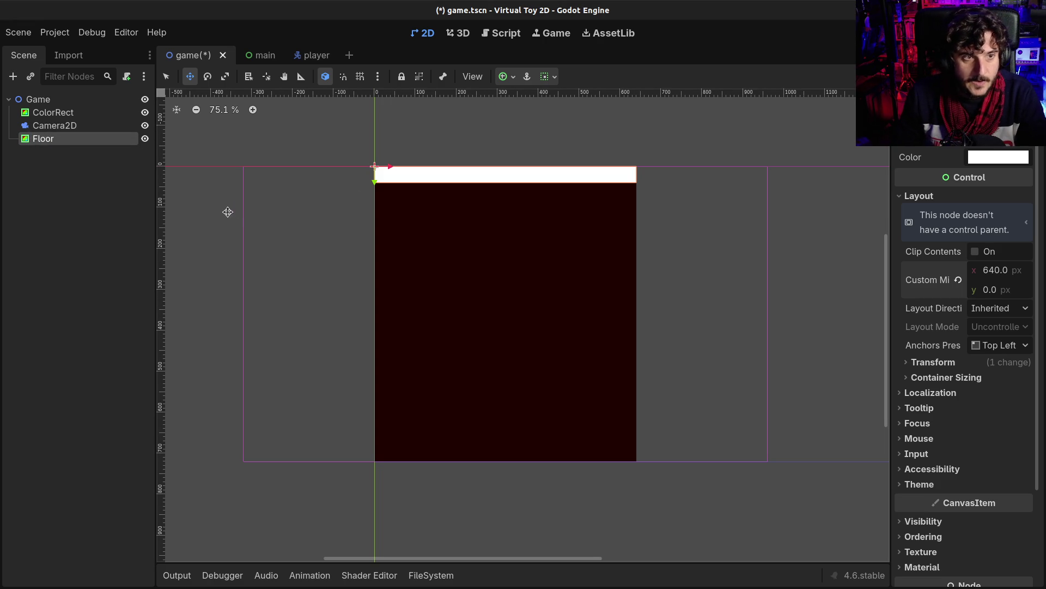
Add a StaticBody2D child to Floor with a CollisionShape2D beneath it.
key("ctrl+a")
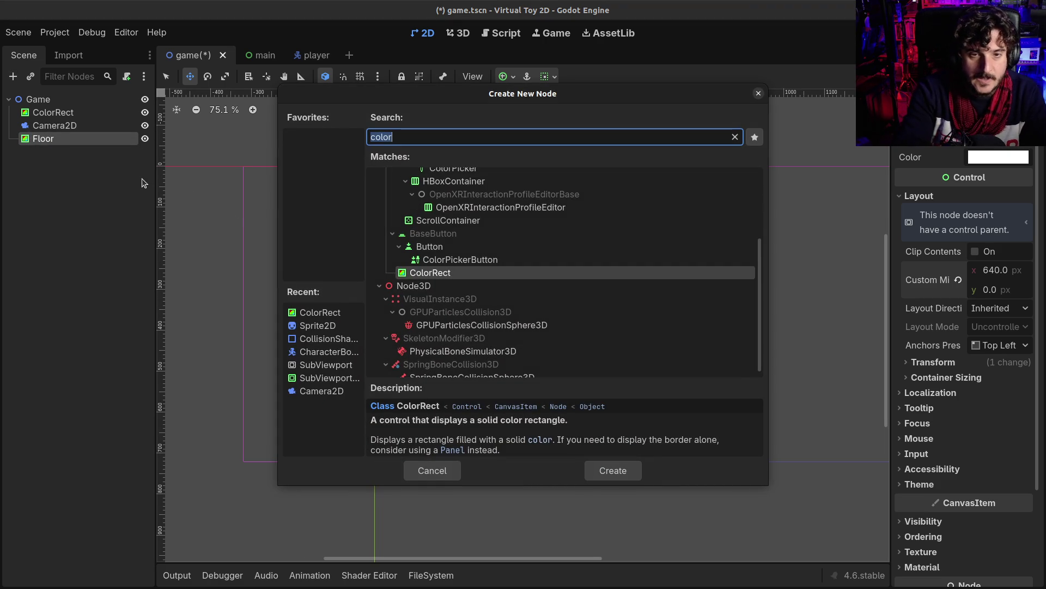
type("stati")
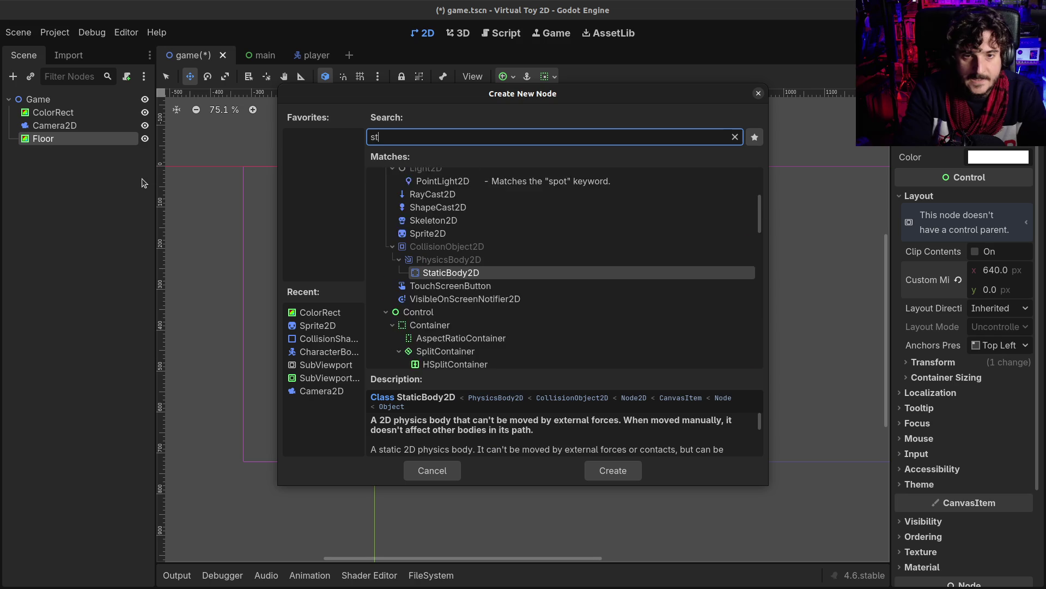
key("Return")
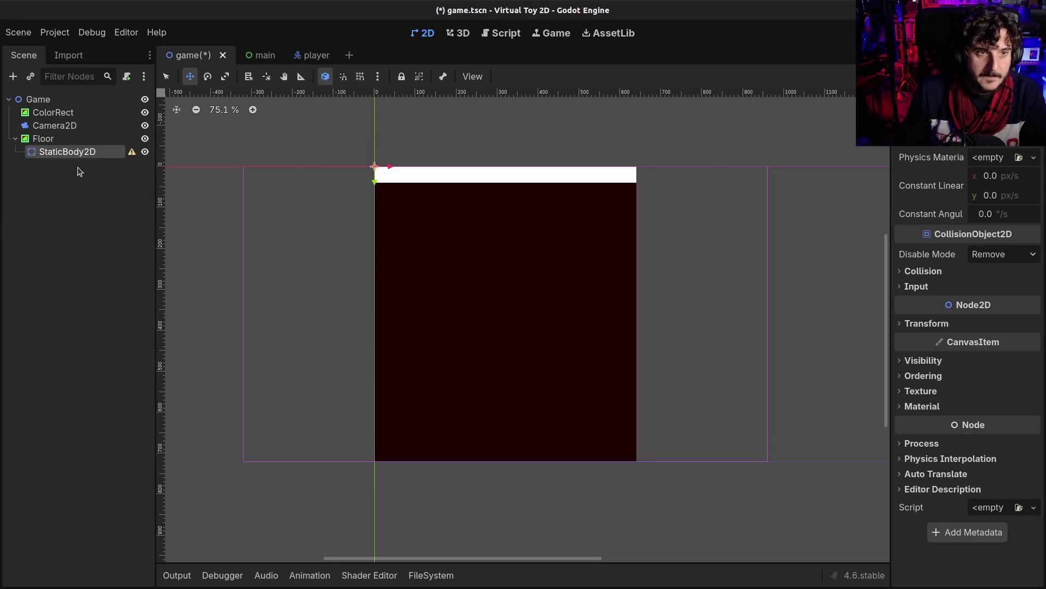
key("ctrl+a")
type("coll")
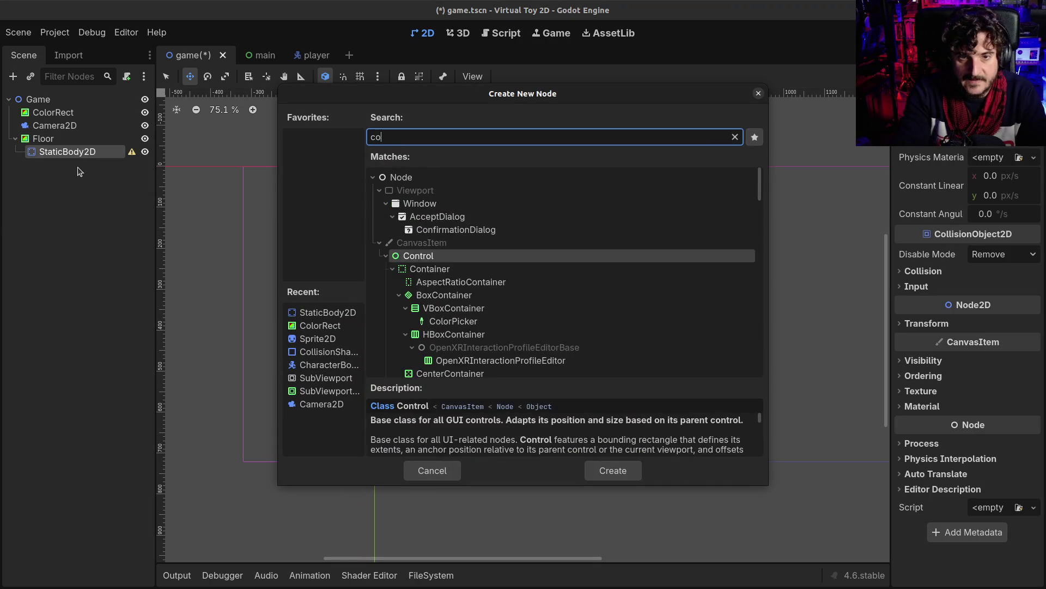
key("Return")
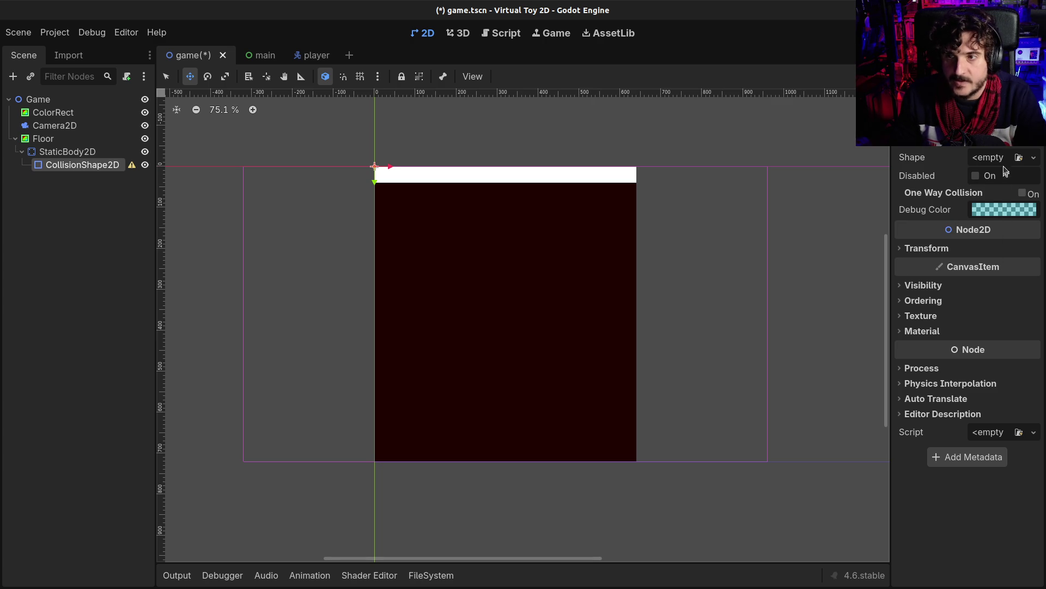
left_click(1034, 157)
Give the CollisionShape2D a rectangle shape 640 px wide.
left_click(959, 246)
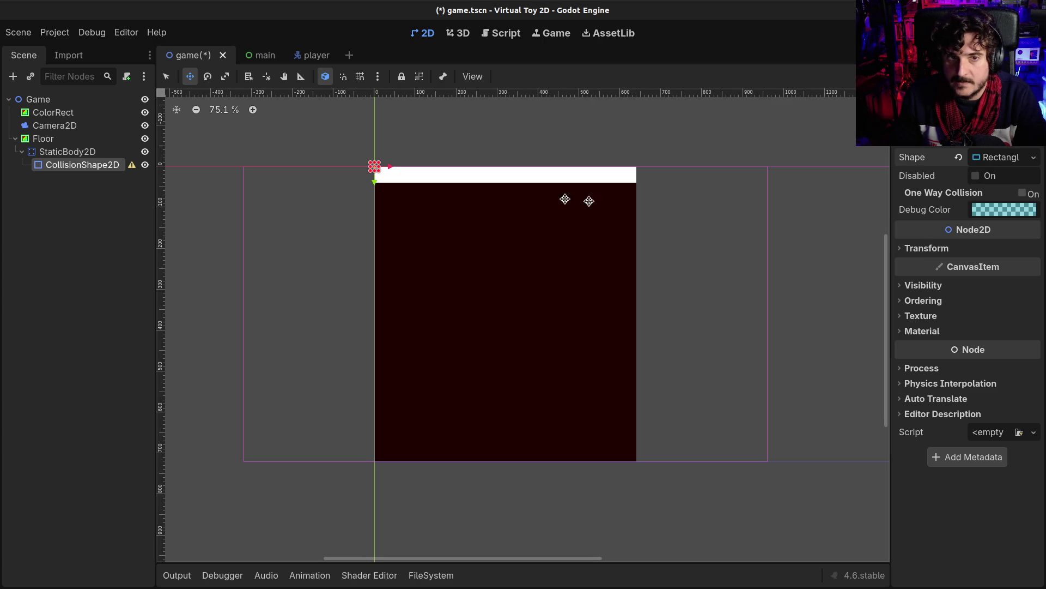
left_click(991, 162)
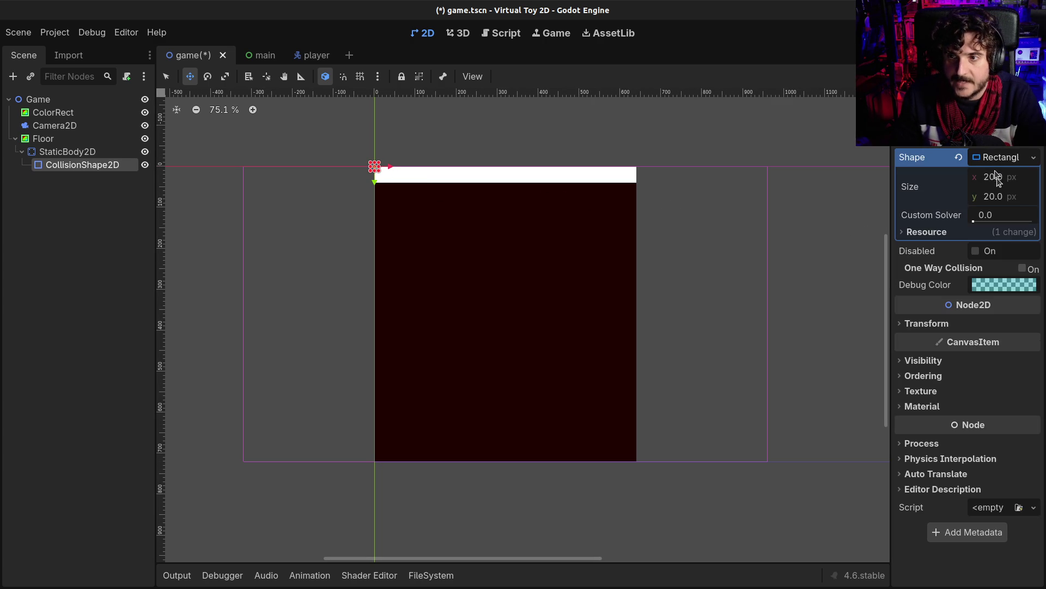
left_click(1001, 178)
type("1280/")
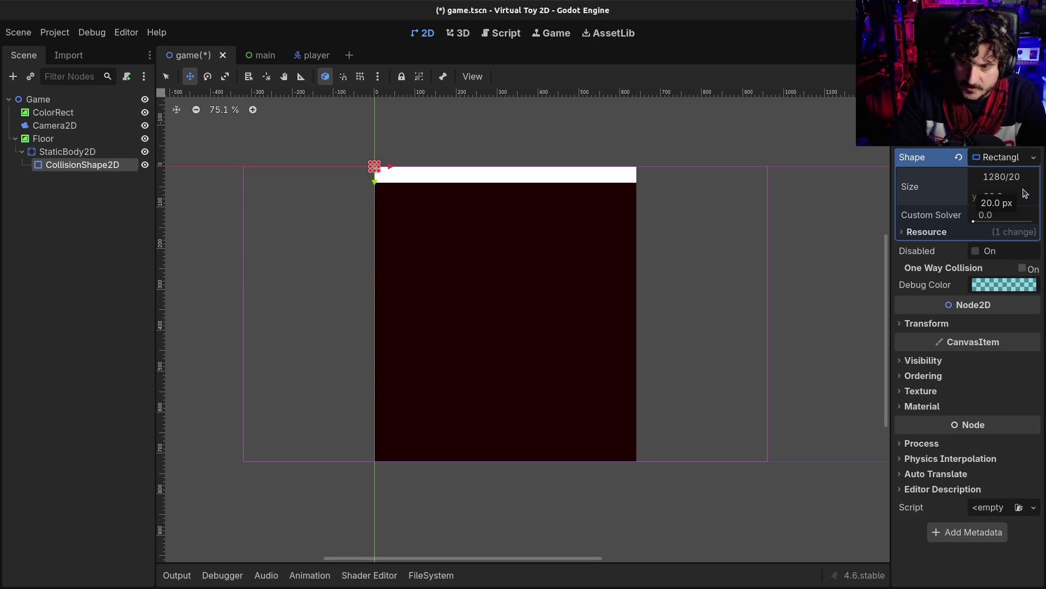
type("2")
key("Return")
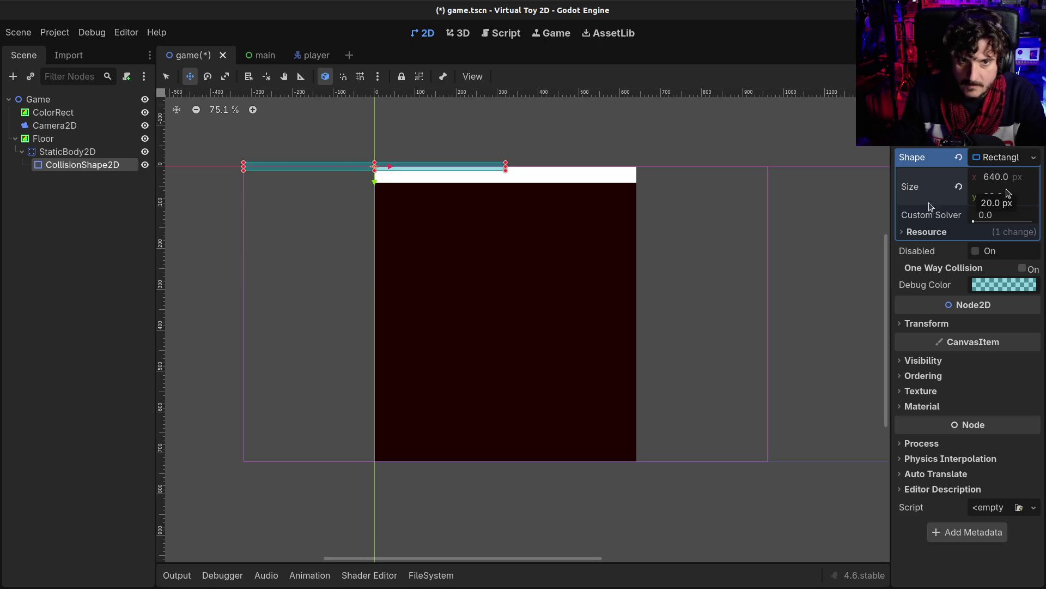
Set the Floor strip's height to 32 px and save the game scene.
left_click(34, 141)
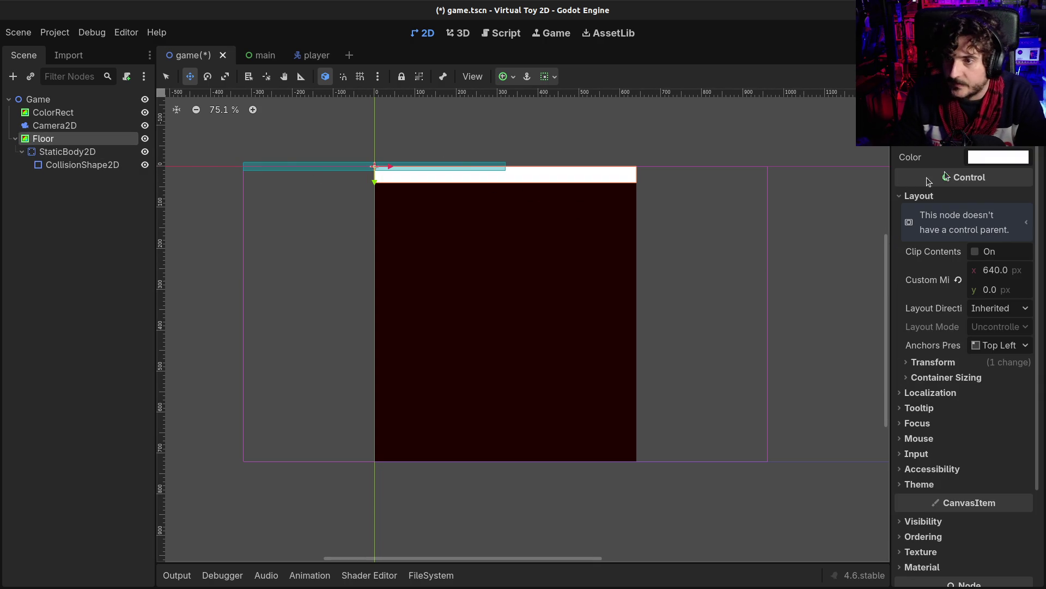
left_click(943, 363)
left_click(943, 362)
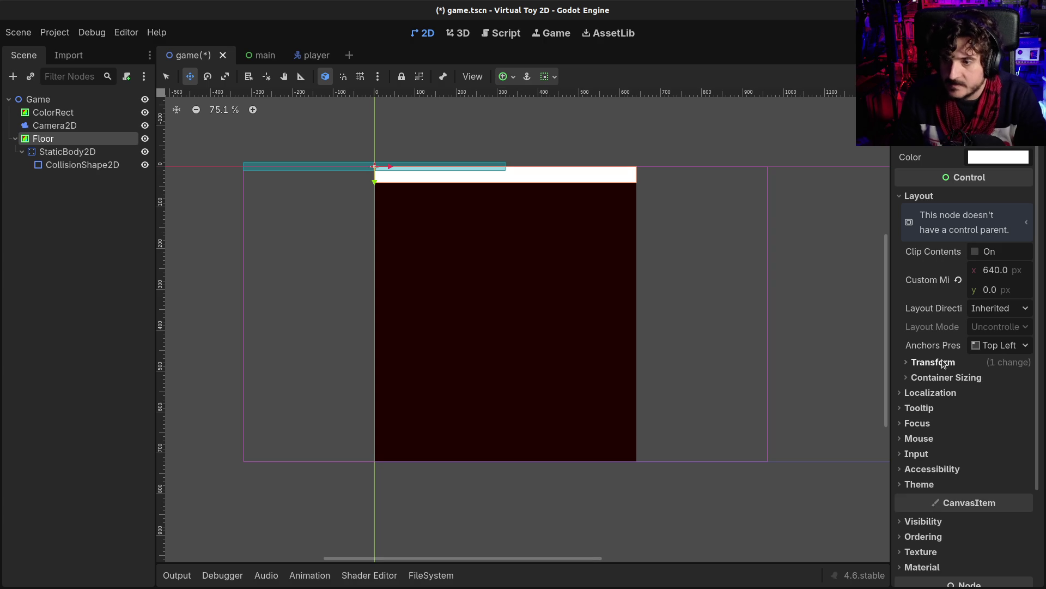
left_click(912, 362)
left_click(995, 400)
key("Return")
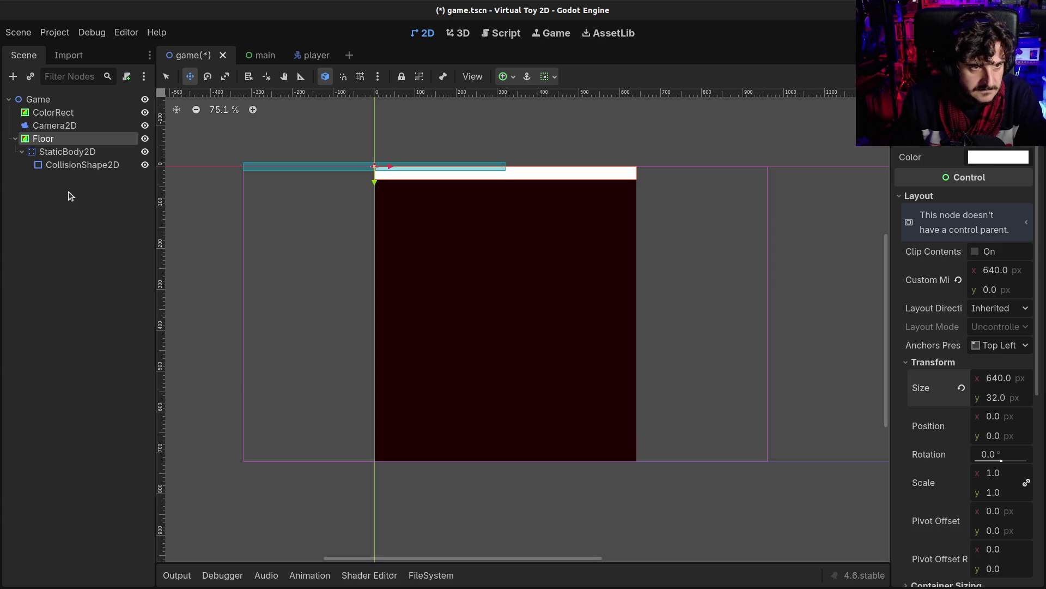
key("ctrl+s")
Set the collision rectangle's height to 32.
left_click(71, 153)
left_click(82, 165)
left_click(1025, 196)
type("32")
key("Return")
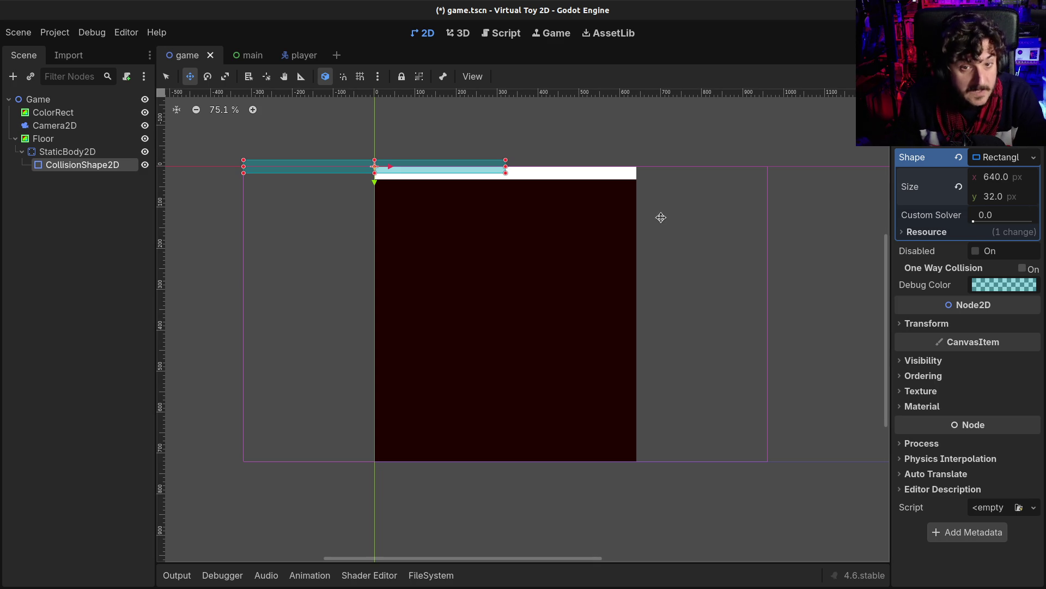
Position the StaticBody2D at (320, 16) so its collision covers the floor.
left_click(40, 153)
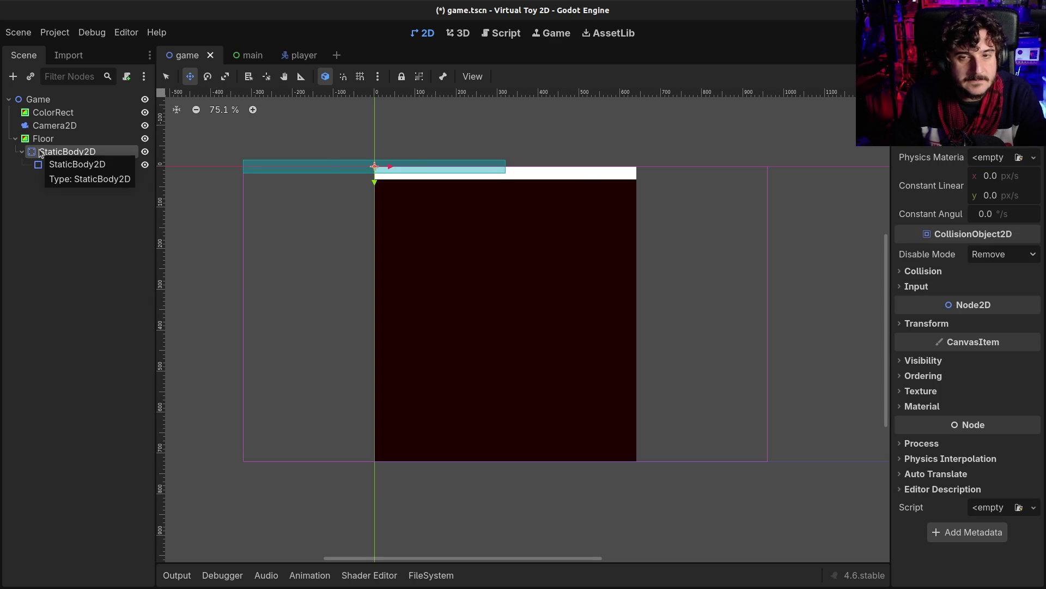
left_click(34, 139)
left_click(33, 152)
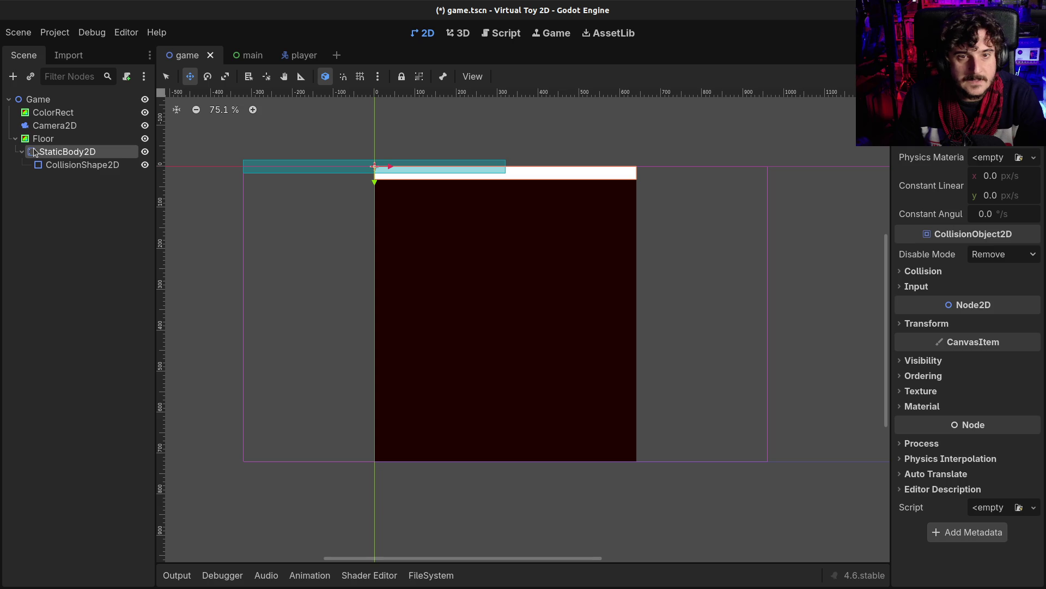
left_click(973, 326)
left_click(1013, 341)
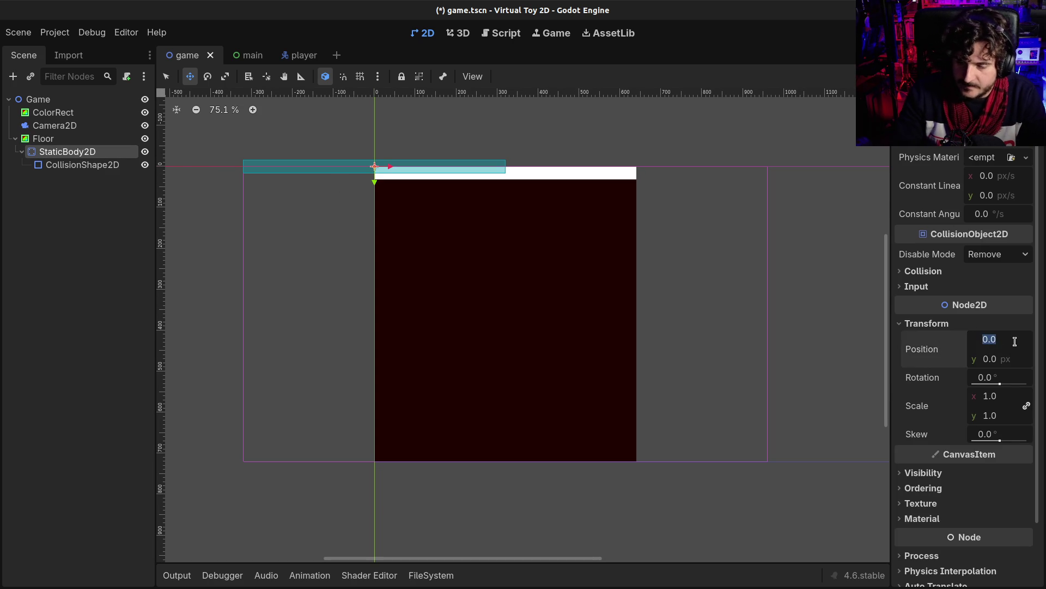
type("320")
key("Return")
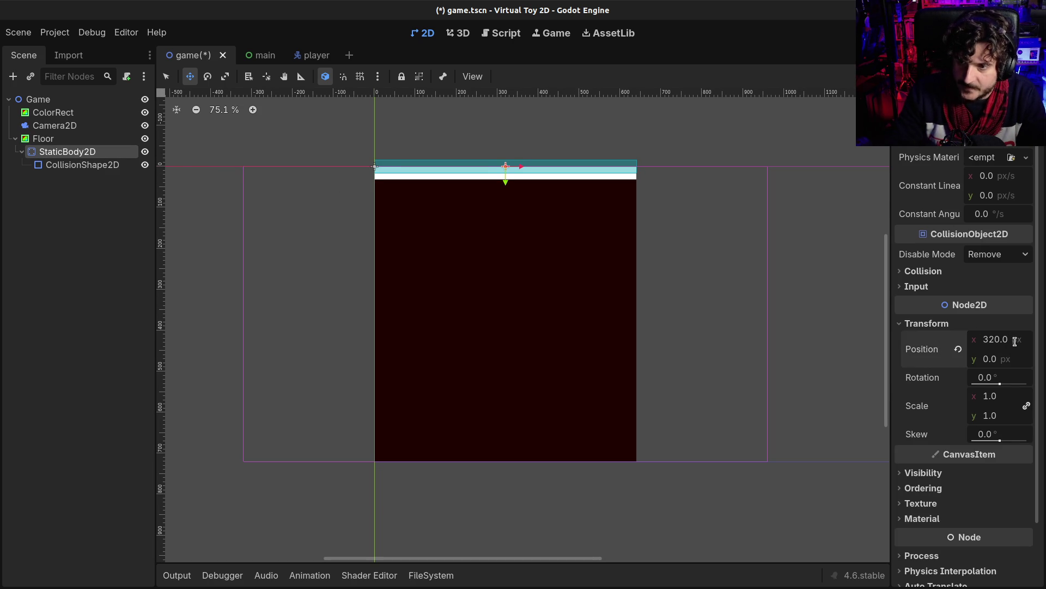
left_click(999, 361)
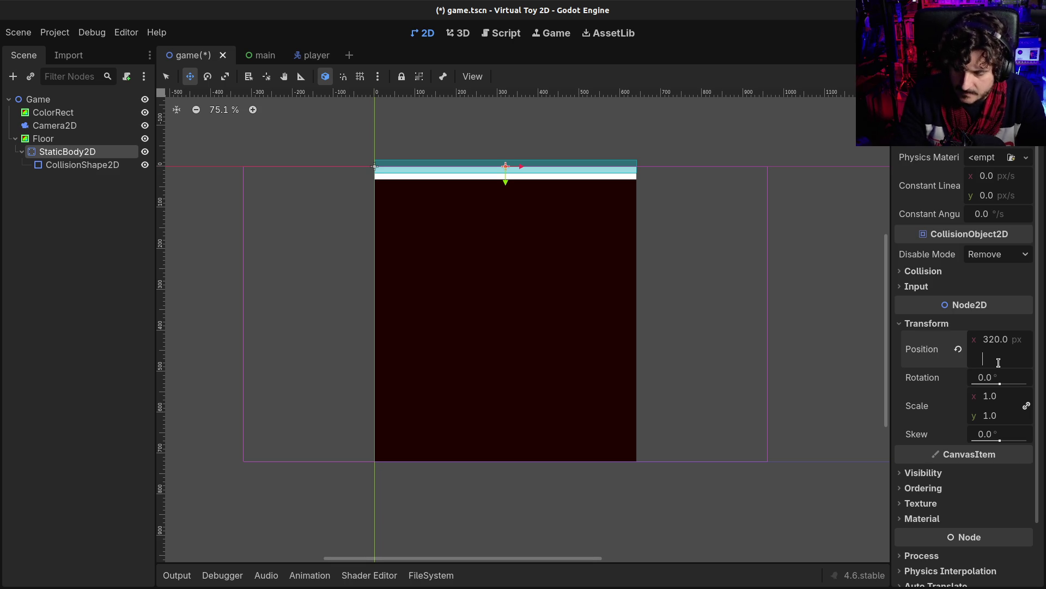
type("16")
key("Return")
left_click(44, 139)
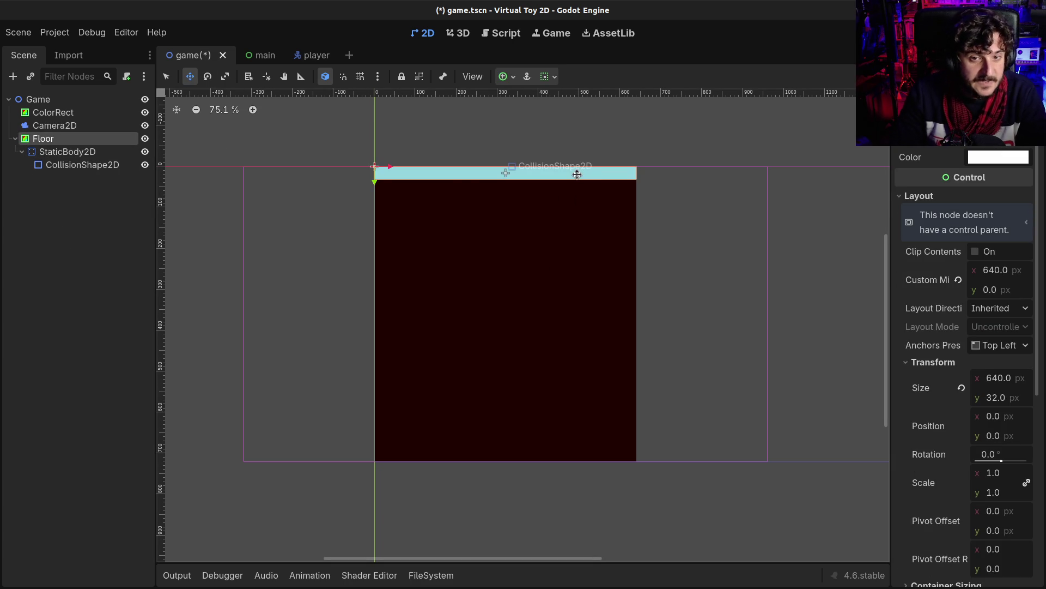
Nudge the Floor strip and its collision down to y 688 and save the game scene.
key("shift+Down")
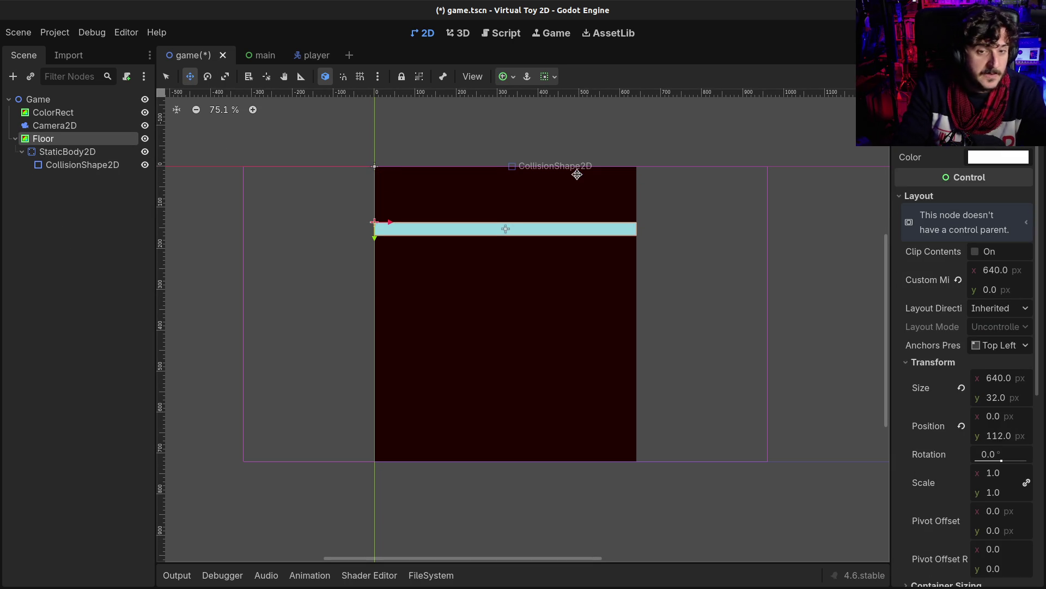
key("shift+Down")
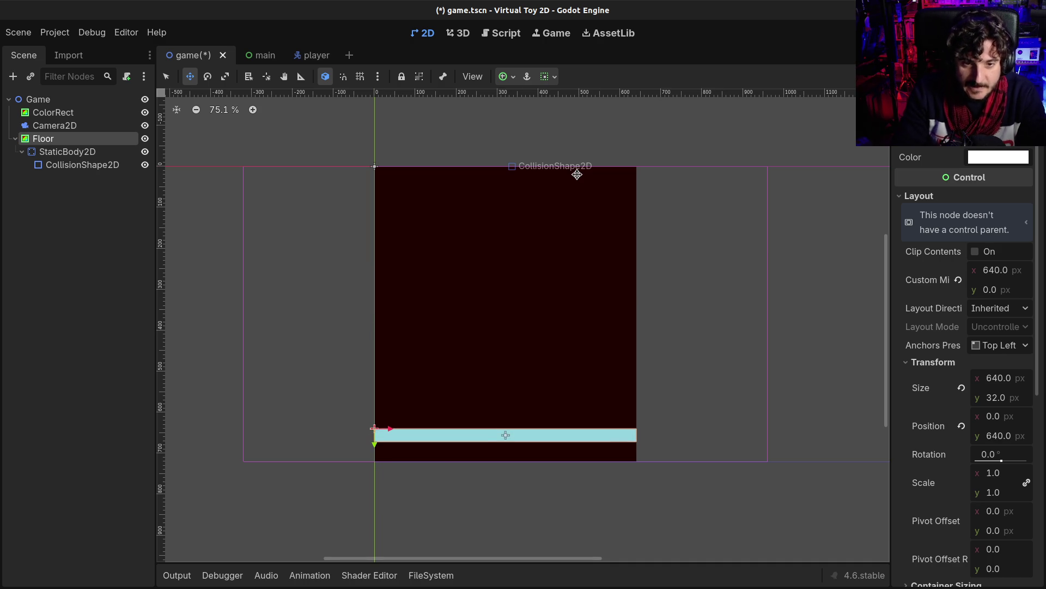
key("shift+Down")
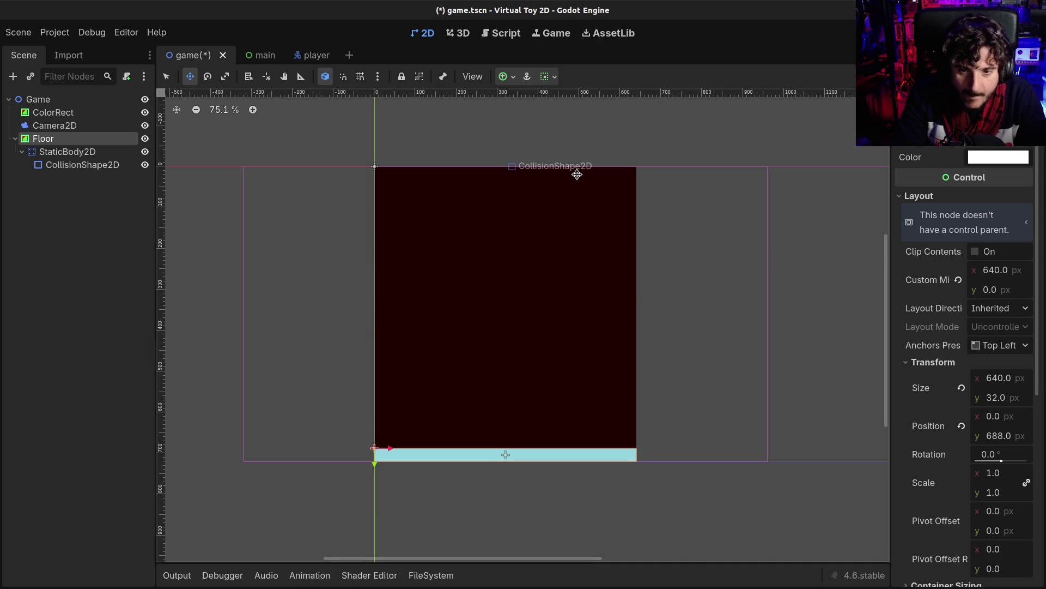
left_click(48, 112)
scroll(469, 504, "up", 8)
scroll(437, 473, "down", 9)
key("ctrl+s")
Check the Floor, Camera2D and ColorRect nodes in the scene tree.
left_click(43, 138)
left_click(51, 125)
left_click(49, 112)
left_click(46, 128)
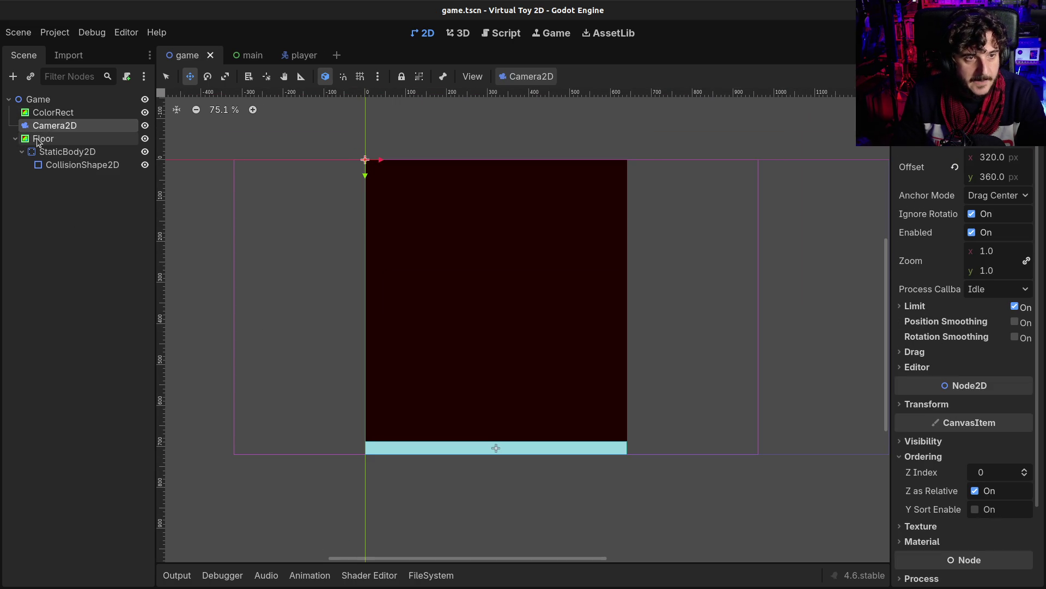
left_click(41, 138)
left_click(54, 125)
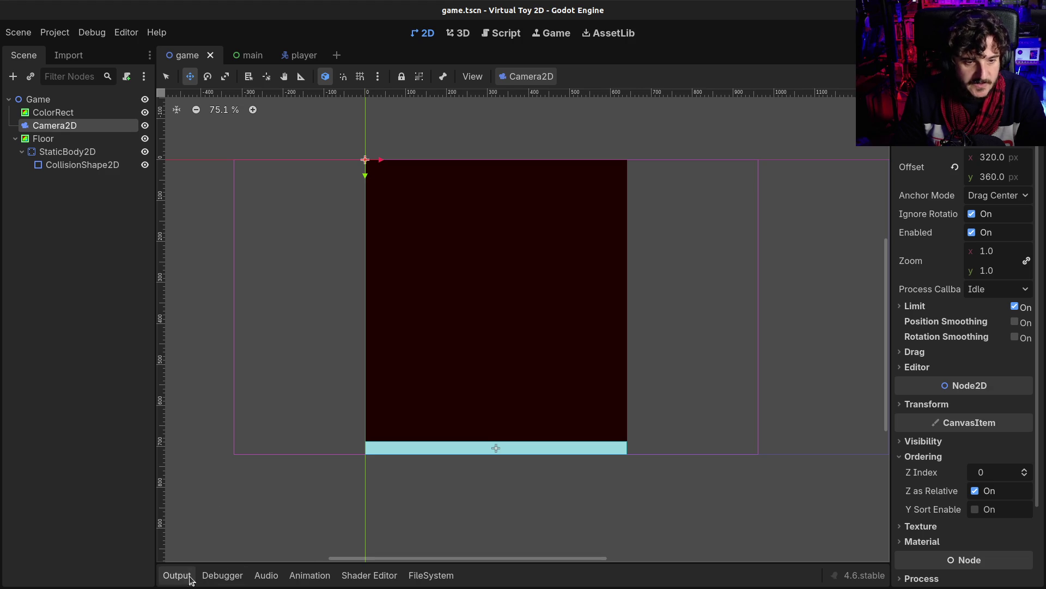
Collapse the output log and dock the FileSystem panel in the bottom dock bar.
left_click(185, 576)
left_click(188, 577)
left_click(215, 576)
left_click(180, 576)
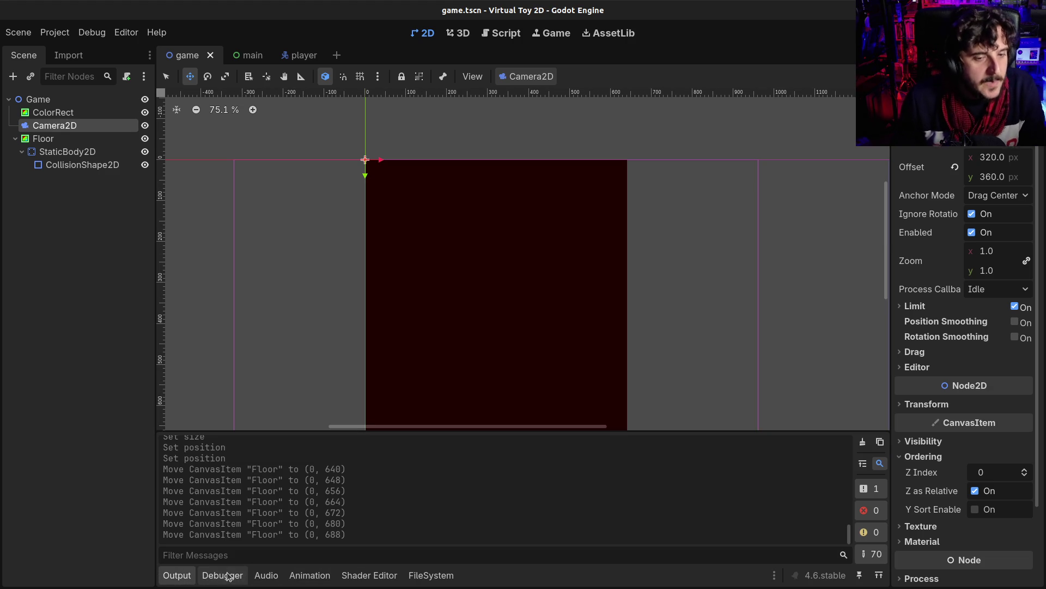
left_click(187, 575)
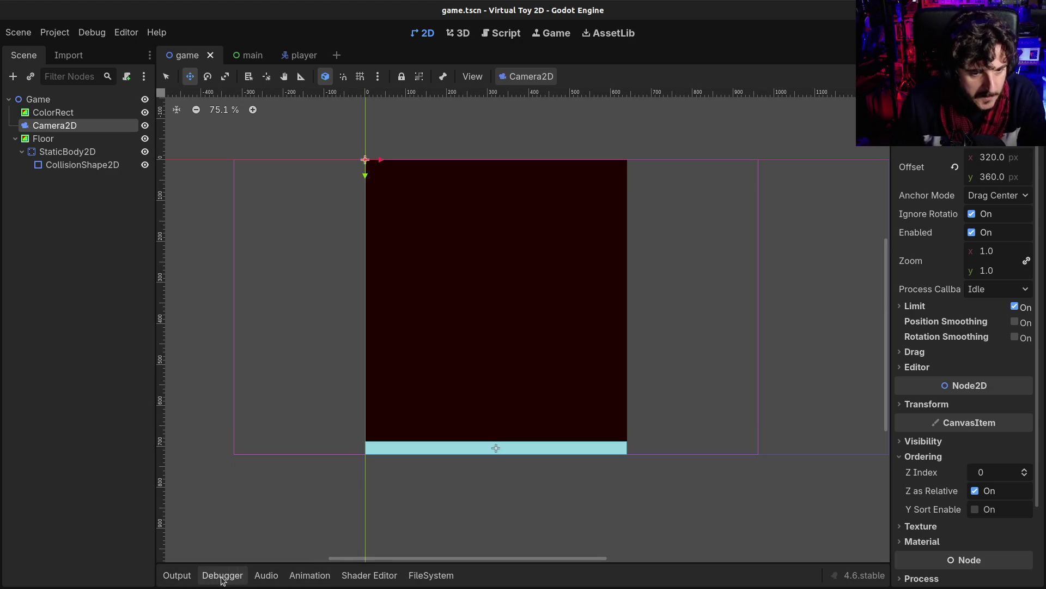
left_click_drag(431, 575, 164, 579)
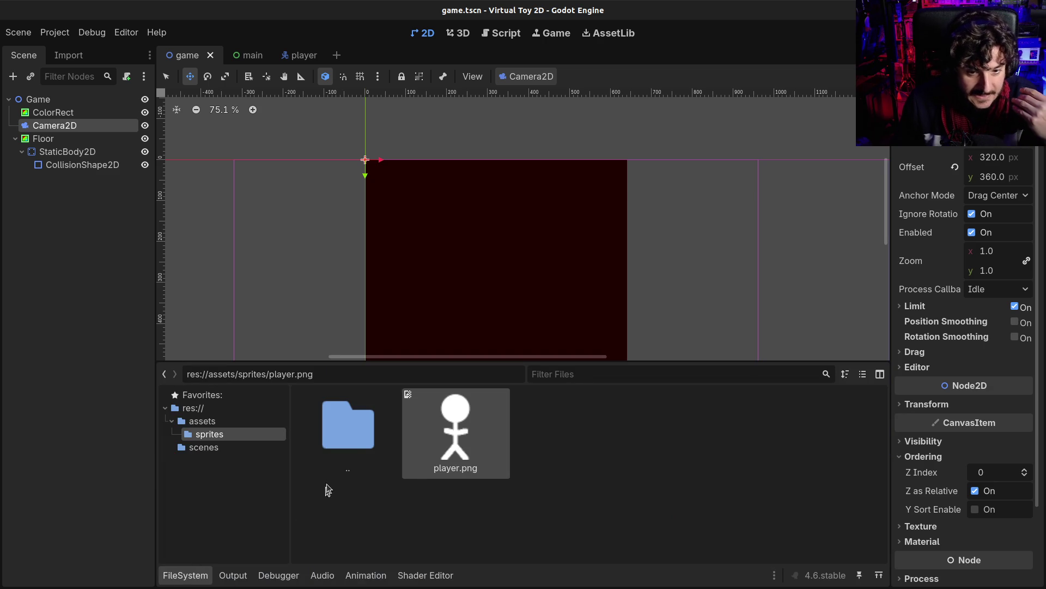
Instance player.tscn from res://scenes into the game scene.
left_click(208, 446)
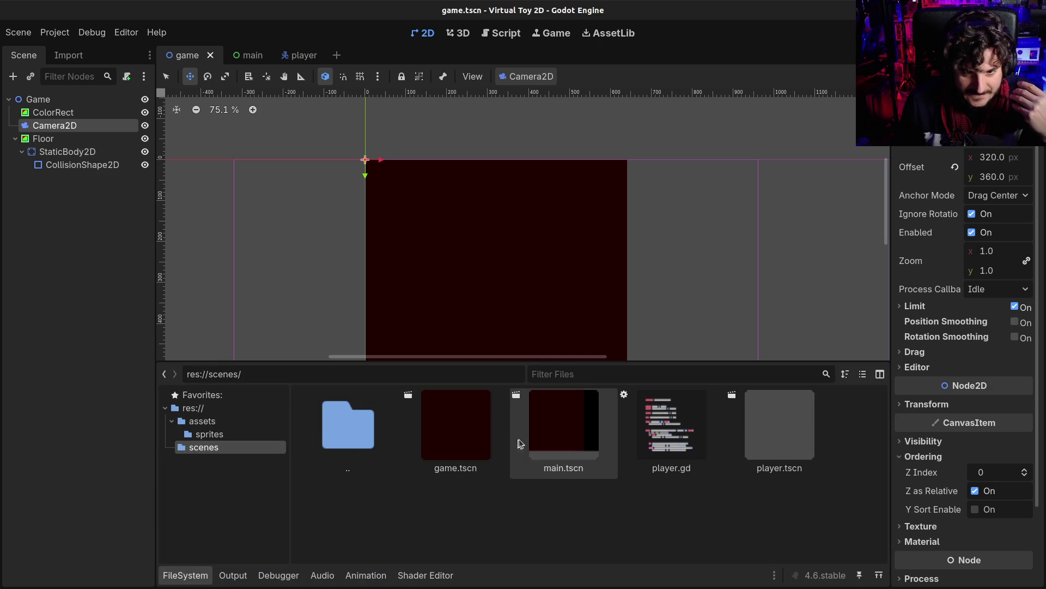
mouse_move(734, 438)
left_mouse_down()
mouse_move(735, 458)
mouse_move(52, 144)
mouse_move(54, 122)
left_mouse_up()
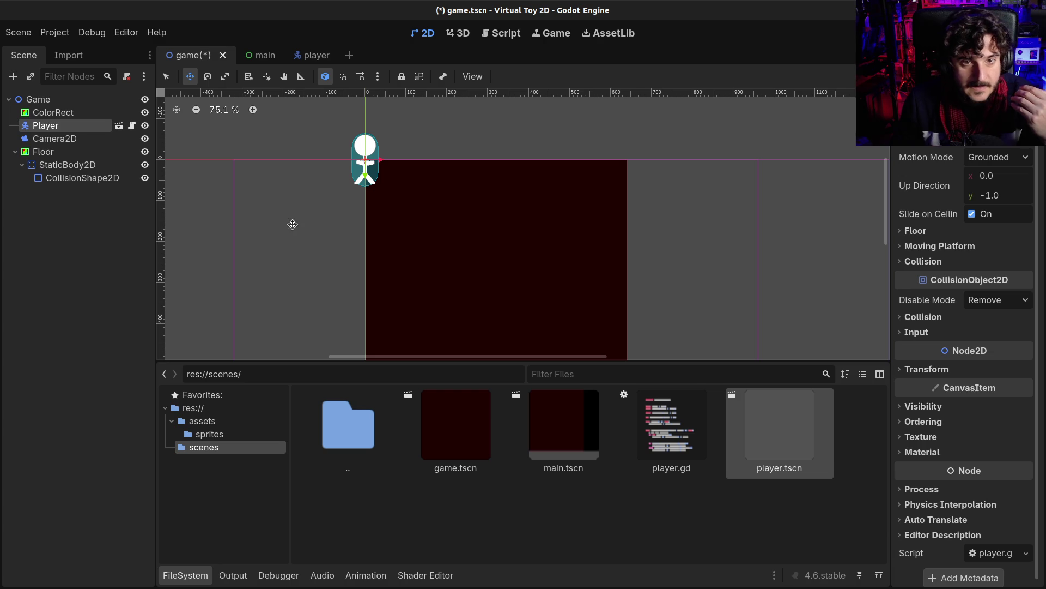
left_click_drag(365, 159, 485, 310)
Place the Player standing just above the Floor strip and save game.tscn.
scroll(492, 140, "down", 3)
scroll(492, 140, "up", 1)
left_click_drag(468, 164, 472, 267)
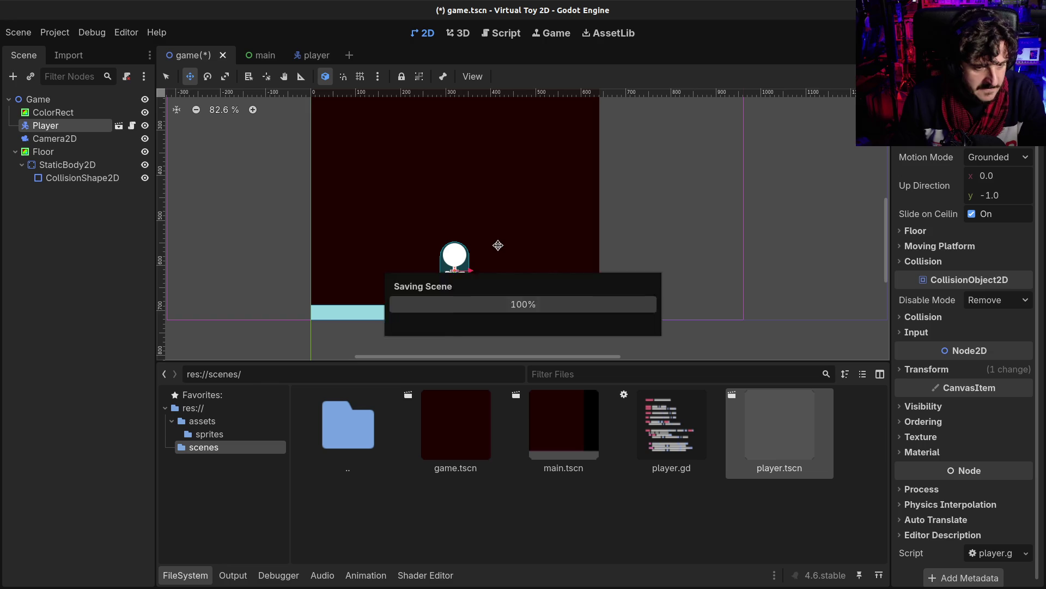
key("ctrl+s")
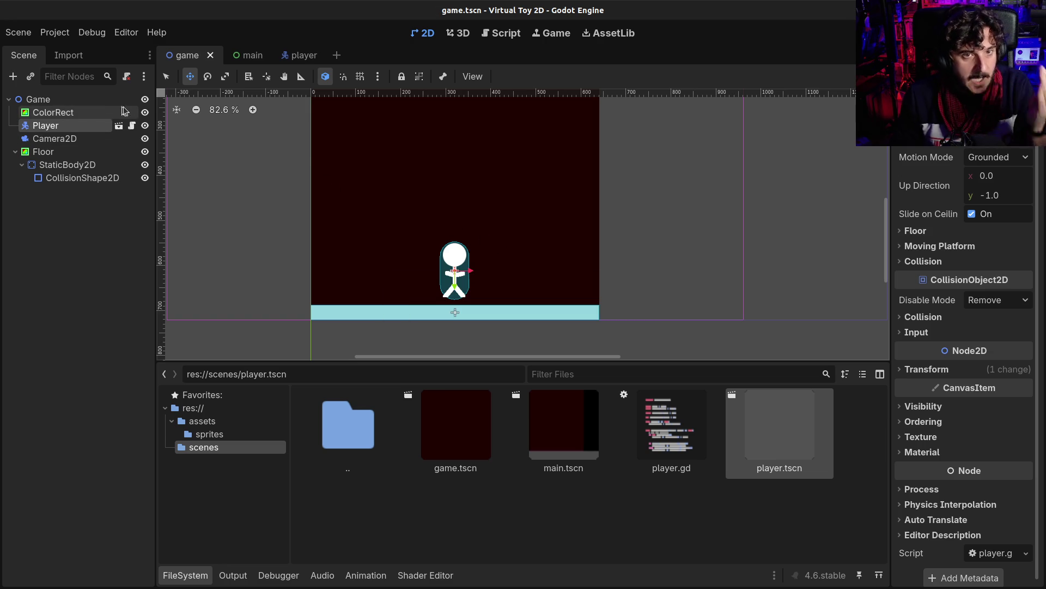
left_click(248, 55)
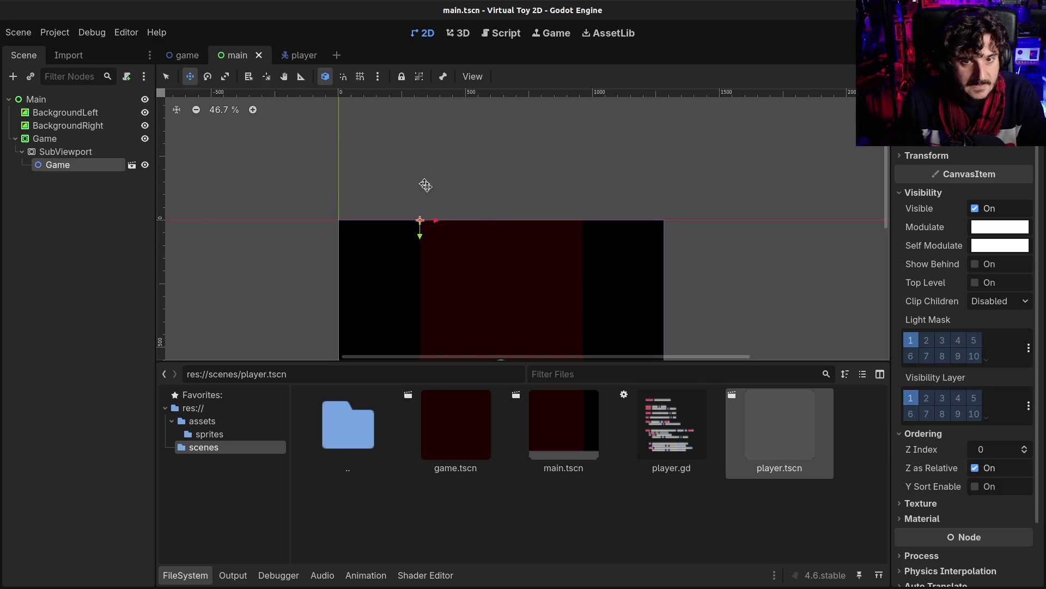
Set main.tscn as the project's main scene, run the game, then stop it.
scroll(545, 261, "down", 3)
key("F5")
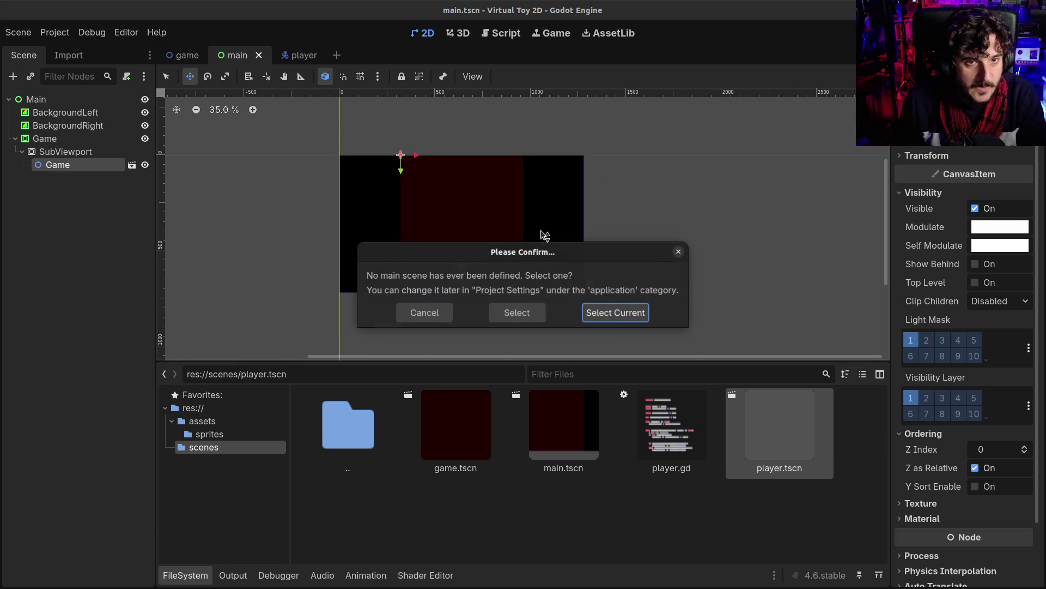
left_click(608, 312)
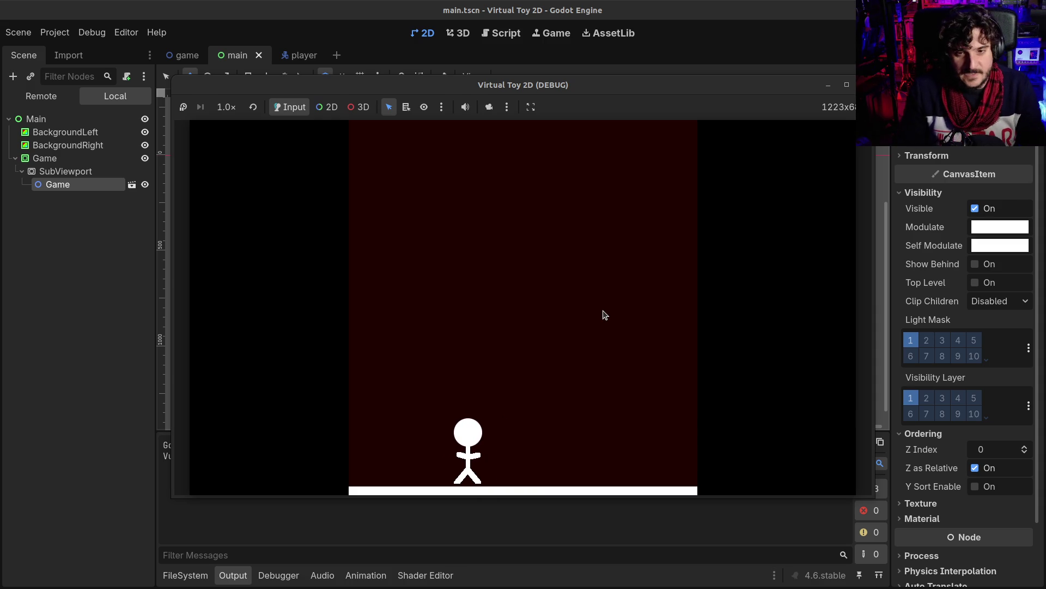
key("F8")
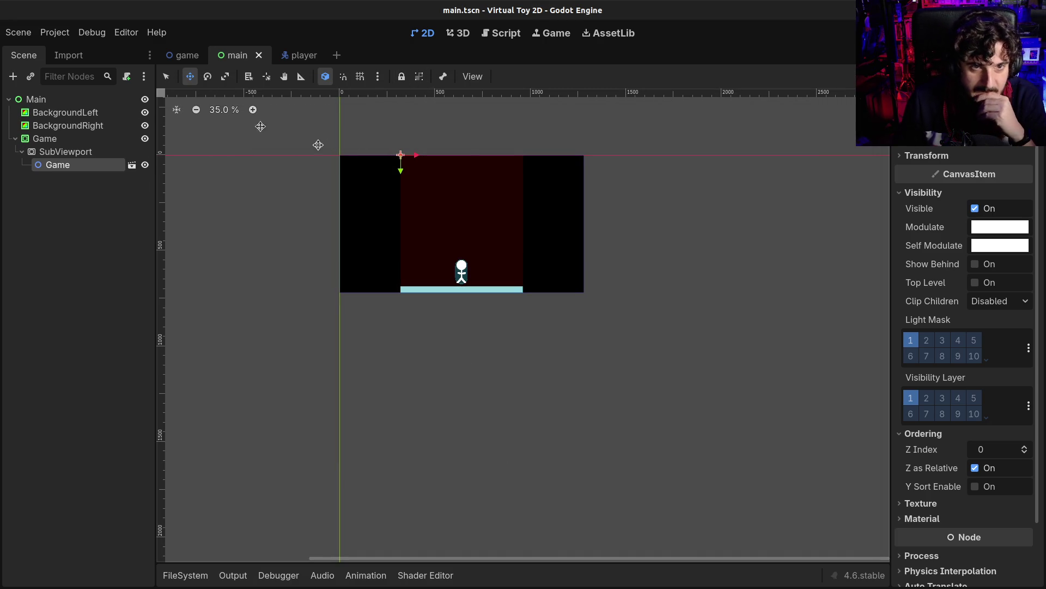
Turn off Embed Game on Next Play in the Game view options, then return to 2D.
left_click(551, 33)
left_click(489, 76)
left_click(515, 97)
left_click(423, 33)
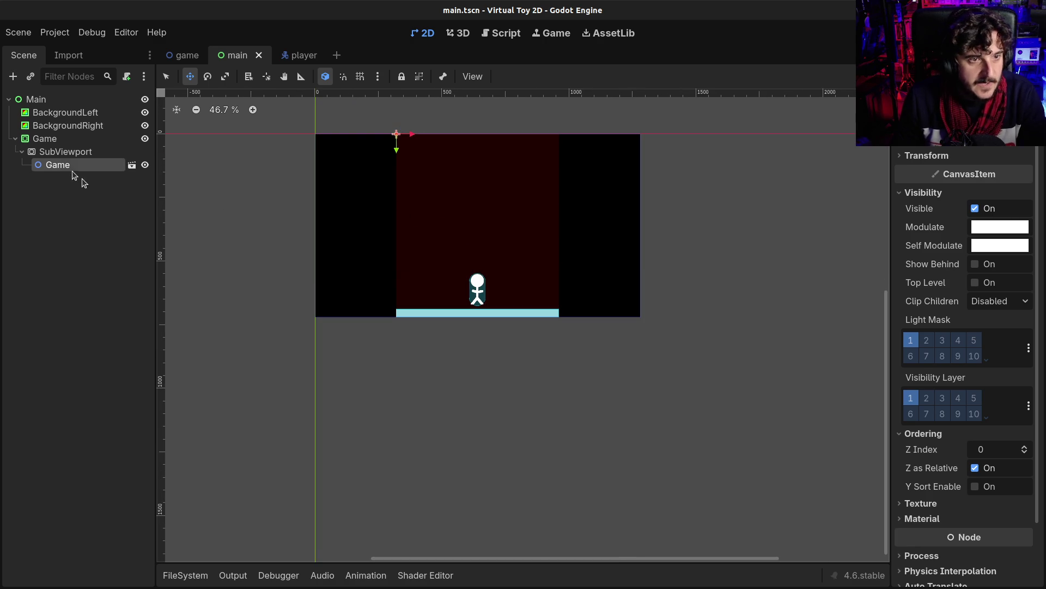
left_click(39, 140)
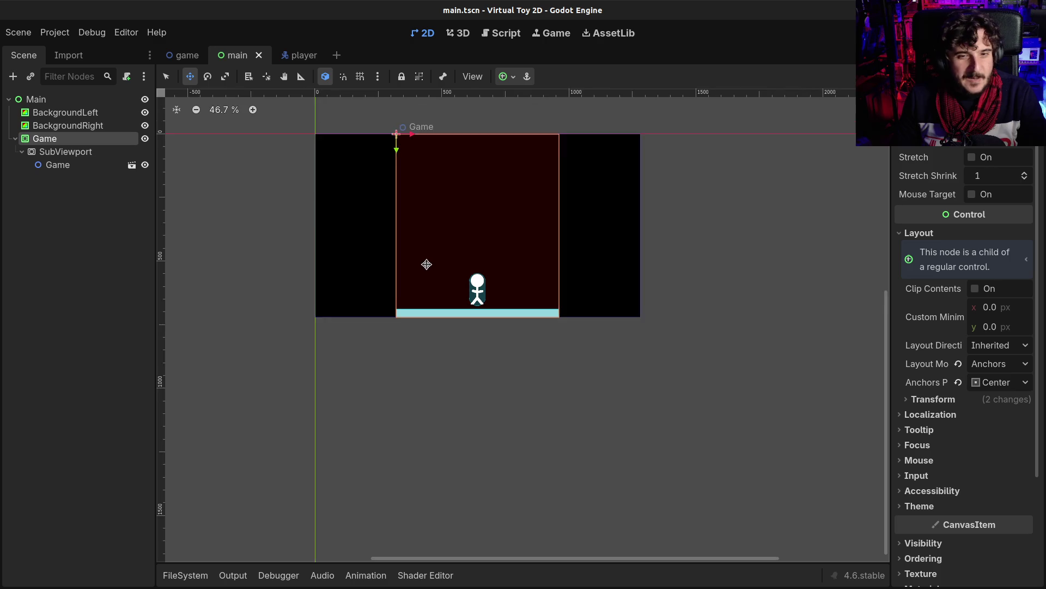
scroll(425, 264, "up", 2)
scroll(457, 283, "up", 2)
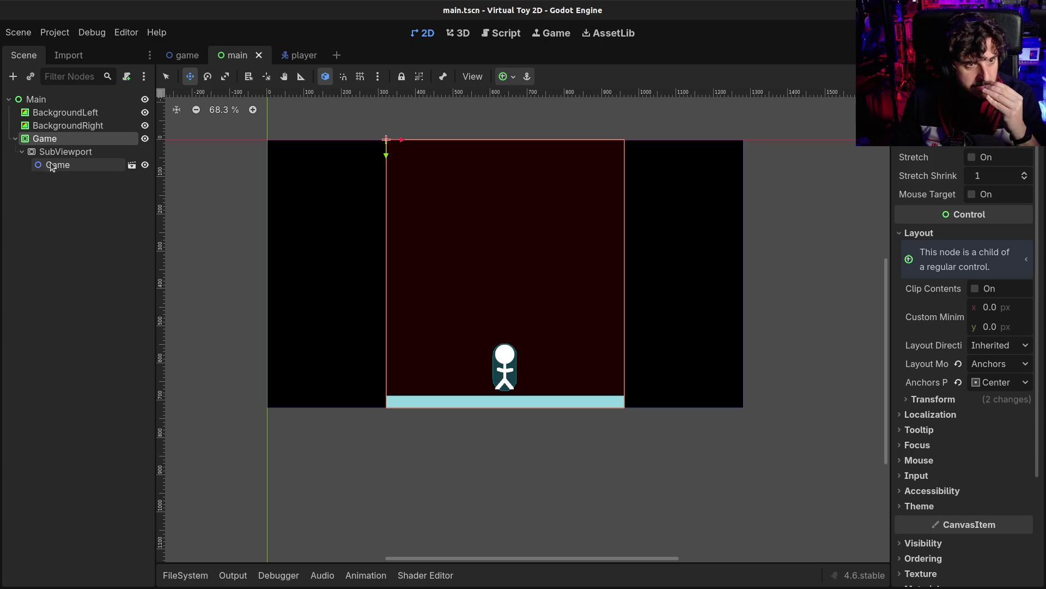
left_click(48, 167)
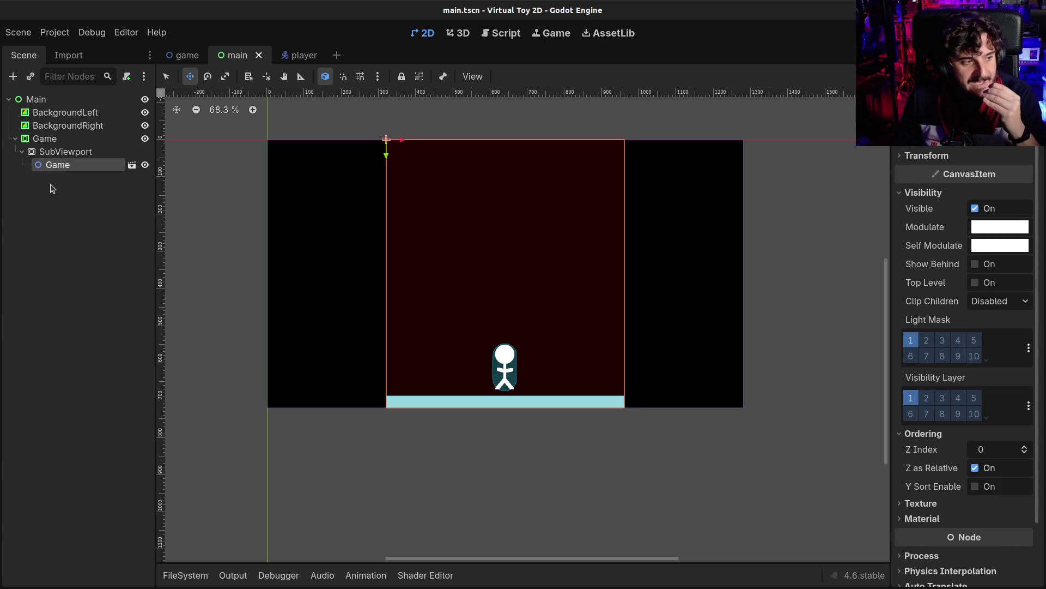